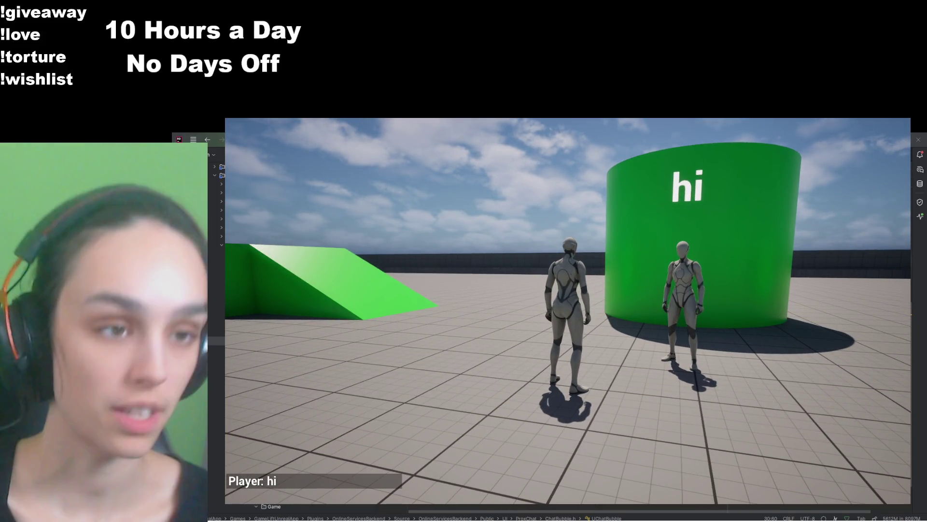
Walk the player across the green platform until beside the other character at the cylinder
{"action": "key", "text": "s"}
{"action": "key", "text": "w"}
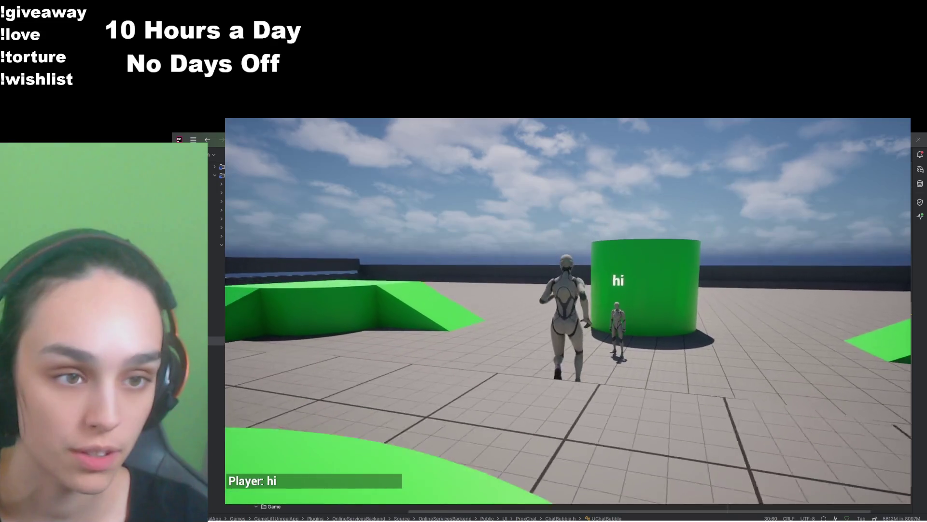
{"action": "key", "text": "w"}
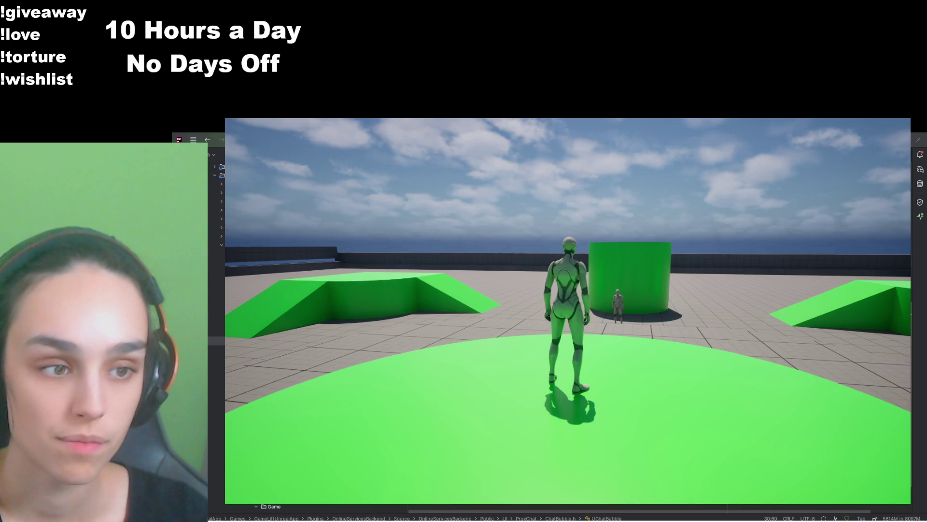
{"action": "mouse_move", "coordinate": [568, 311]}
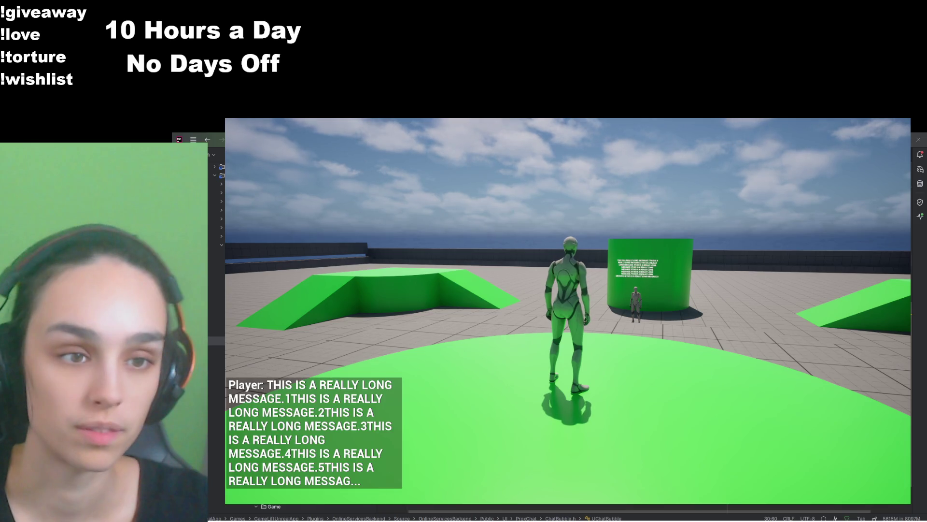
{"action": "key", "text": "w"}
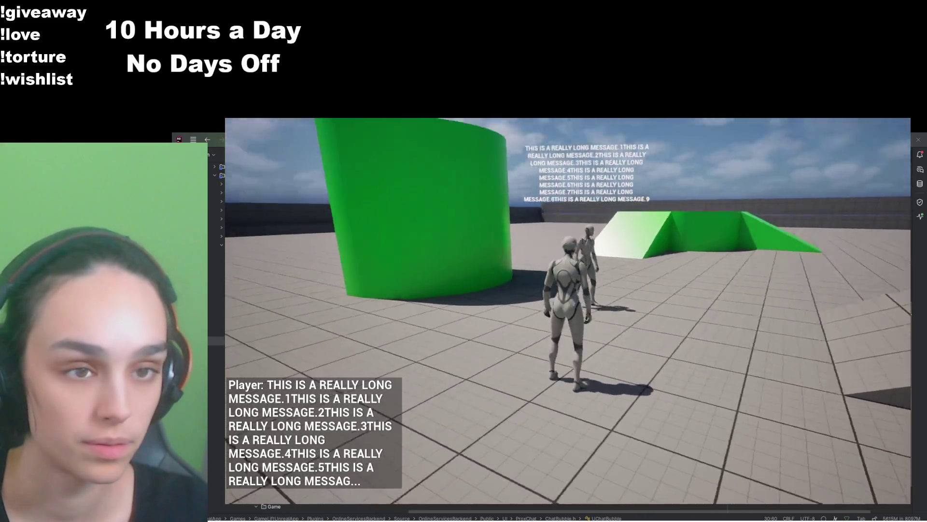
{"action": "key", "text": "s"}
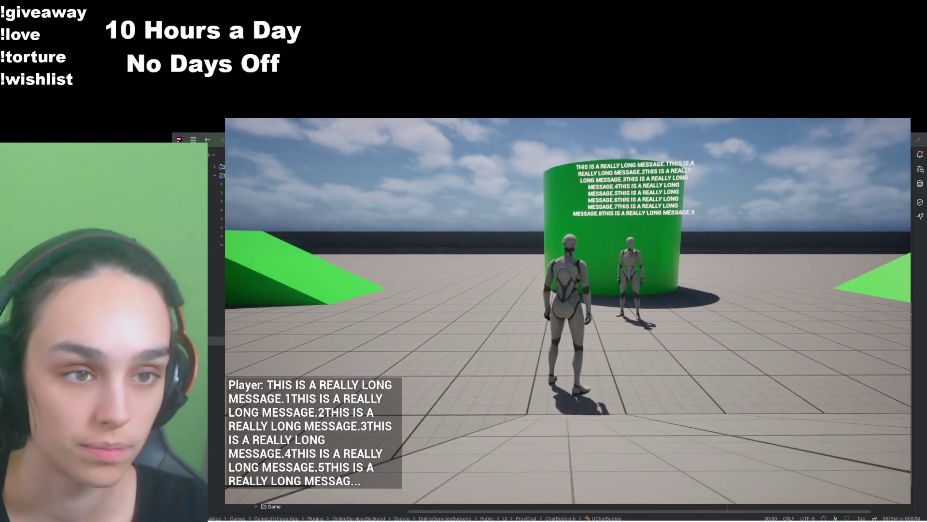
{"action": "key", "text": "s"}
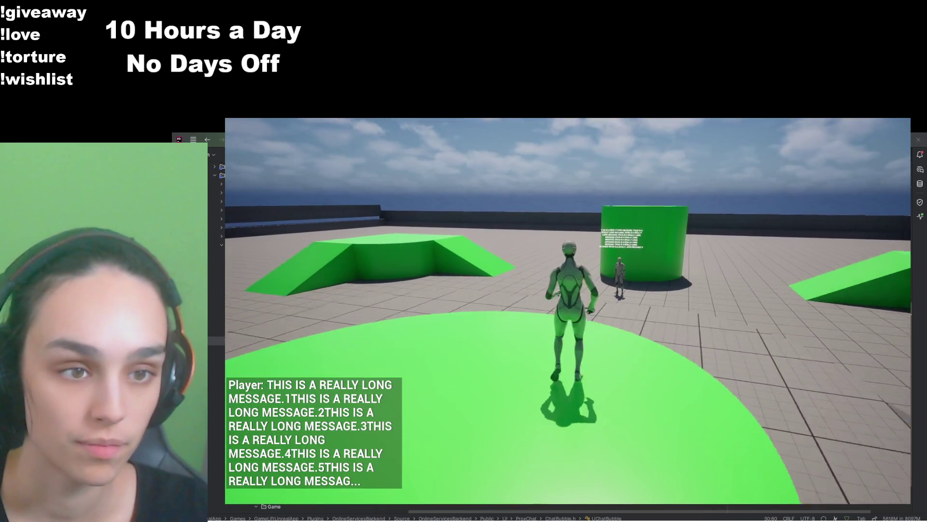
{"action": "key", "text": "w"}
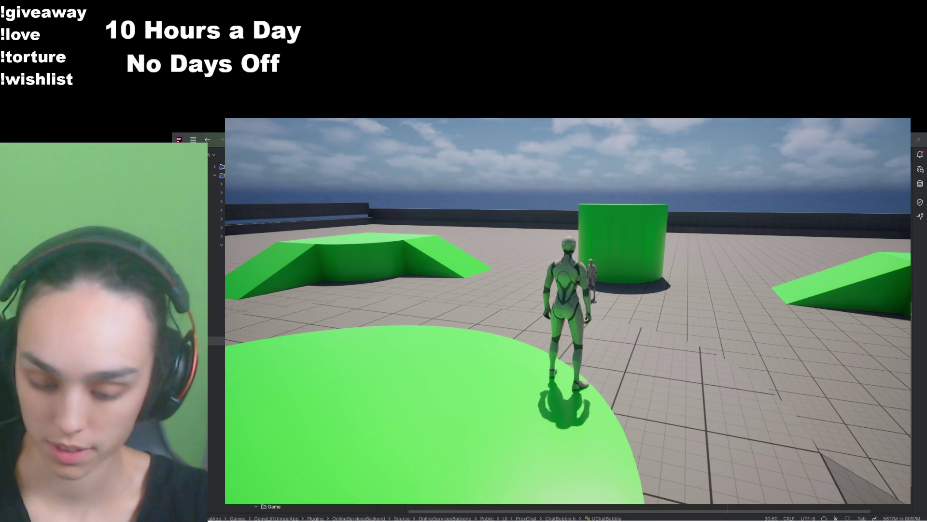
{"action": "key", "text": "w"}
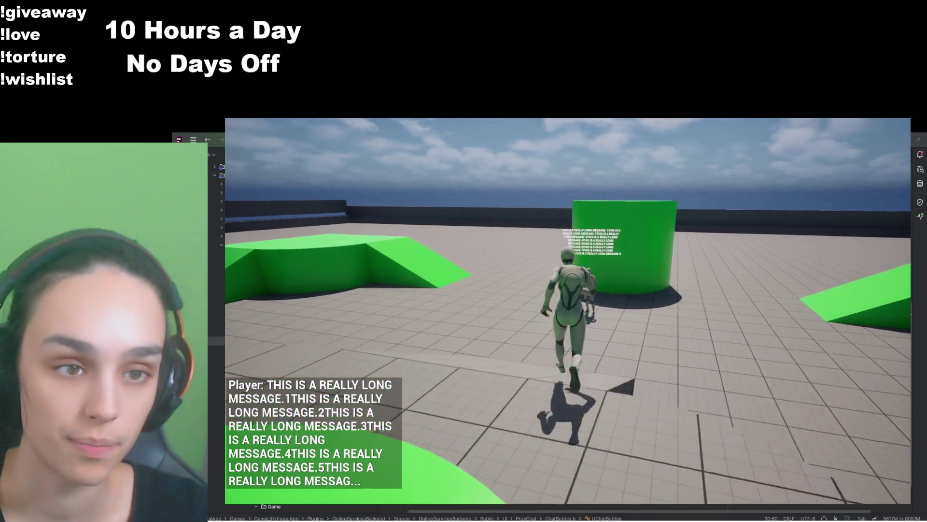
{"action": "key", "text": "w"}
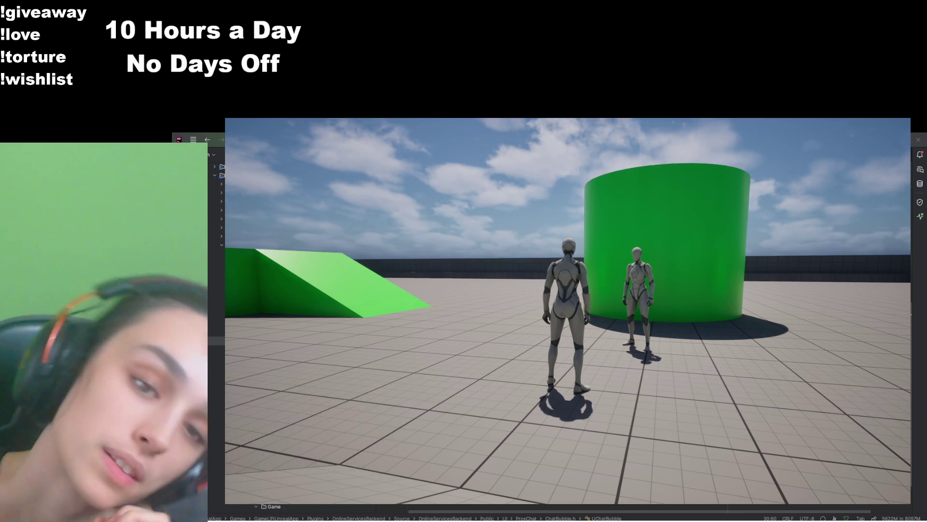
Quit the running game through its pause menu's QUIT button
{"action": "key", "text": "Escape"}
{"action": "left_click", "coordinate": [581, 427]}
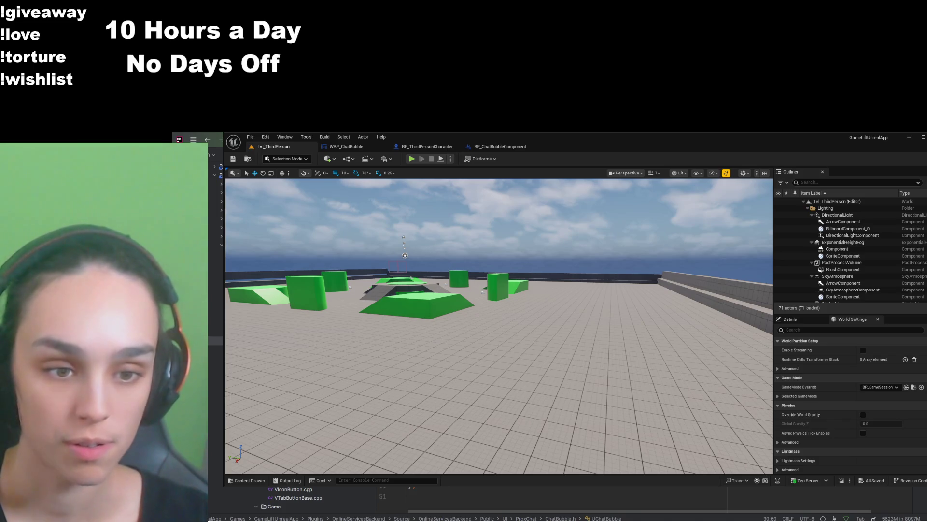
Select SizeBoxRoot in WBP_ChatBubble and edit its Child Layout Width Override, currently 300
{"action": "left_click", "coordinate": [346, 147]}
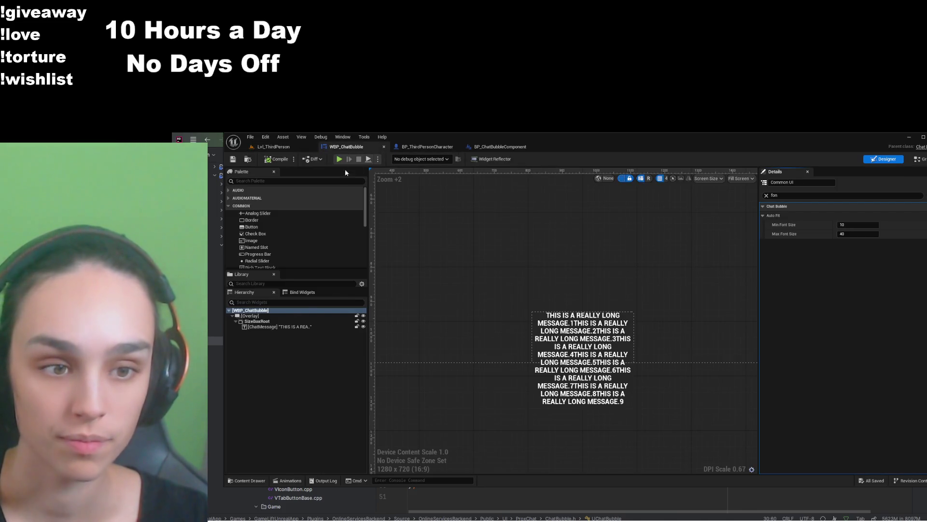
{"action": "left_click", "coordinate": [288, 322]}
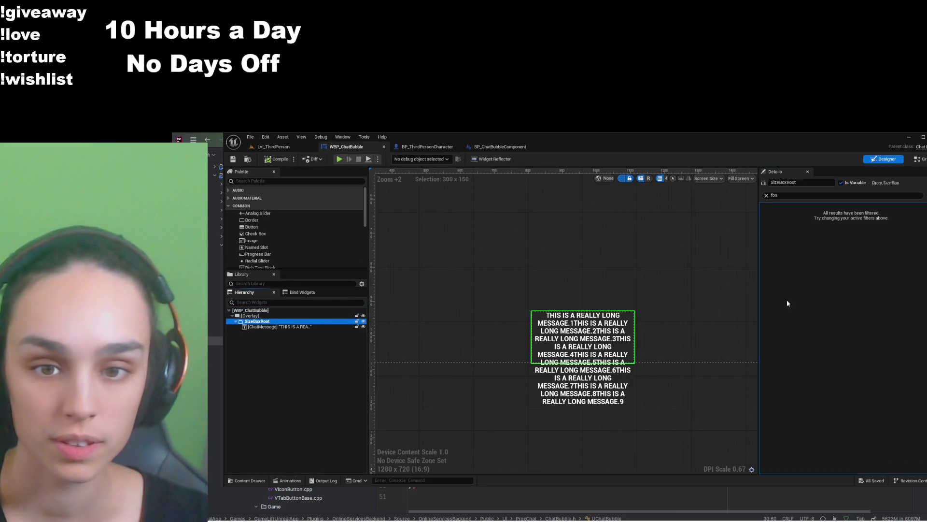
{"action": "left_click", "coordinate": [766, 195]}
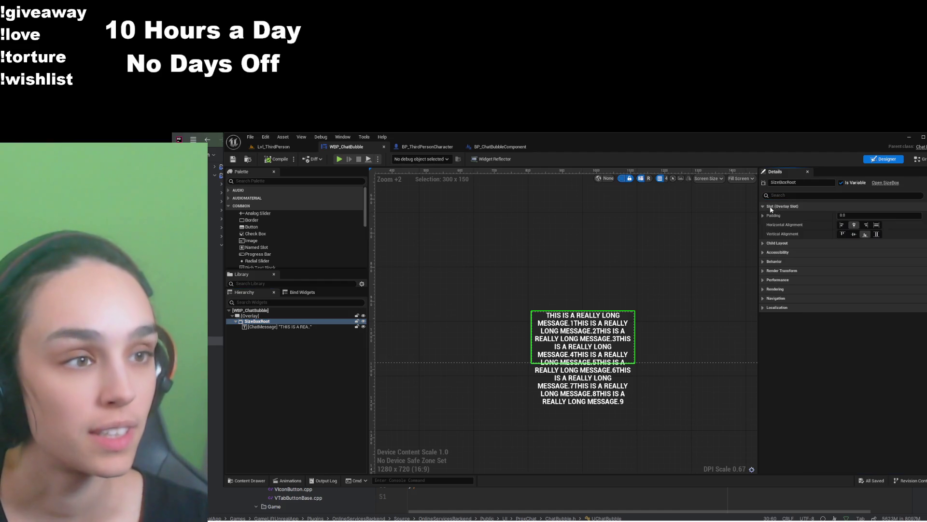
{"action": "left_click", "coordinate": [779, 242]}
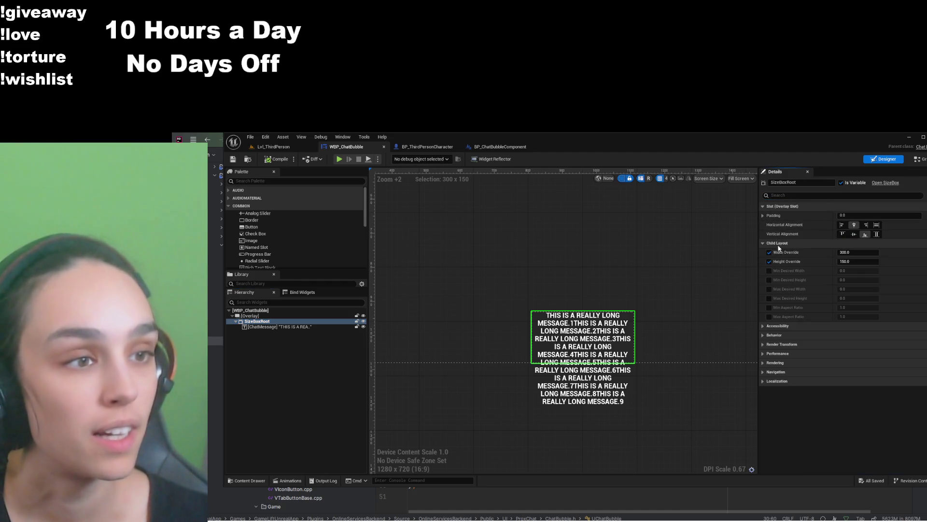
{"action": "left_click", "coordinate": [860, 252]}
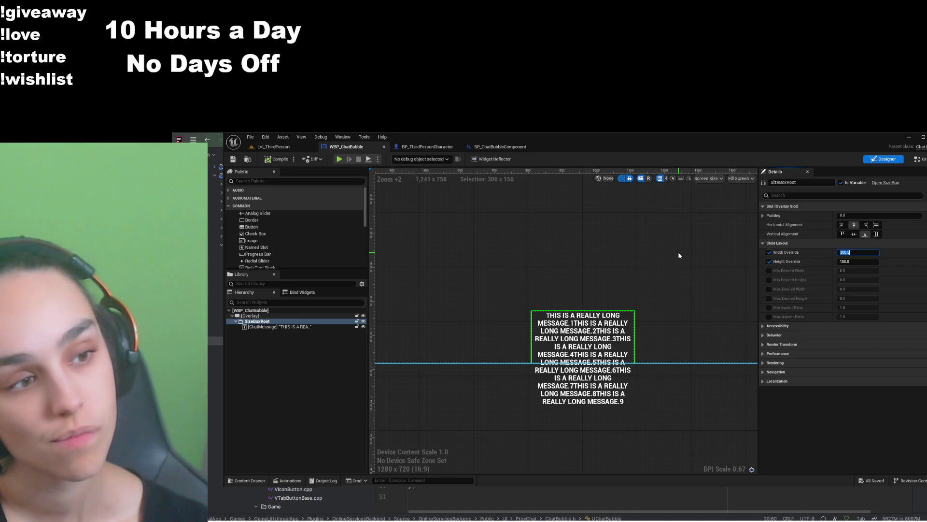
Set SizeBoxRoot's Width Override to 250 and Height Override to 100, then save
{"action": "type", "text": "250"}
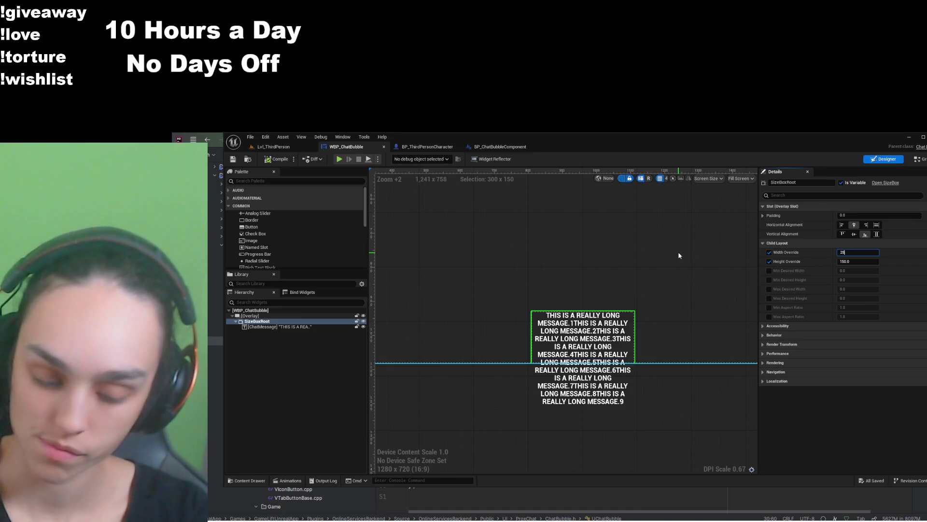
{"action": "key", "text": "Return"}
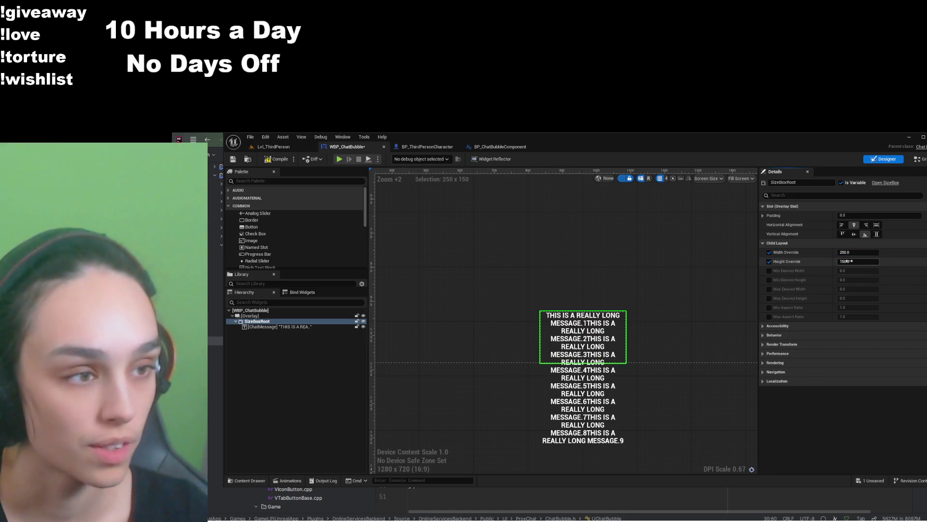
{"action": "left_click", "coordinate": [846, 261]}
{"action": "type", "text": "100"}
{"action": "key", "text": "Return"}
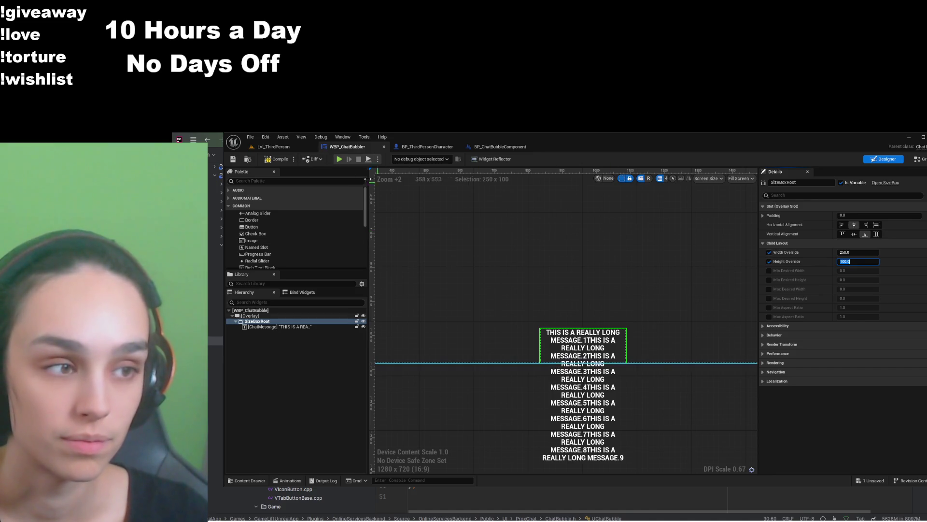
{"action": "key", "text": "ctrl+s"}
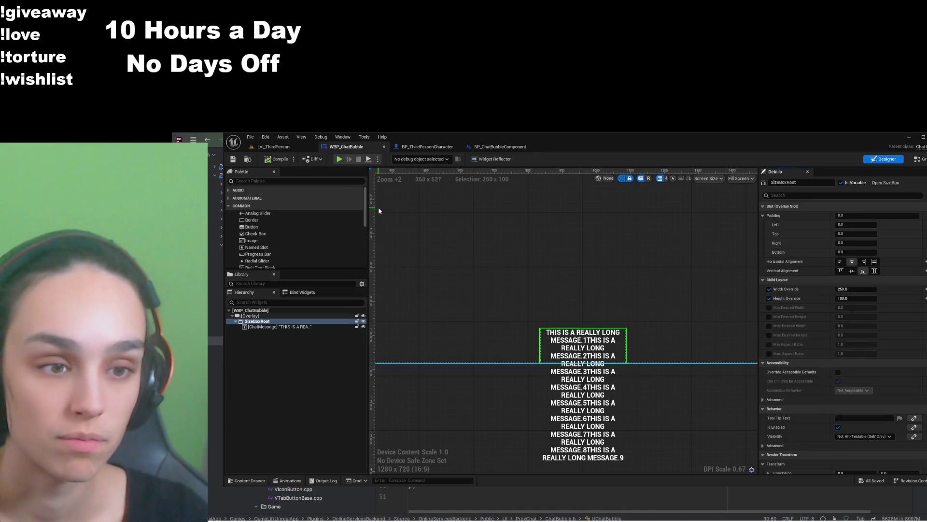
{"action": "left_click", "coordinate": [273, 327]}
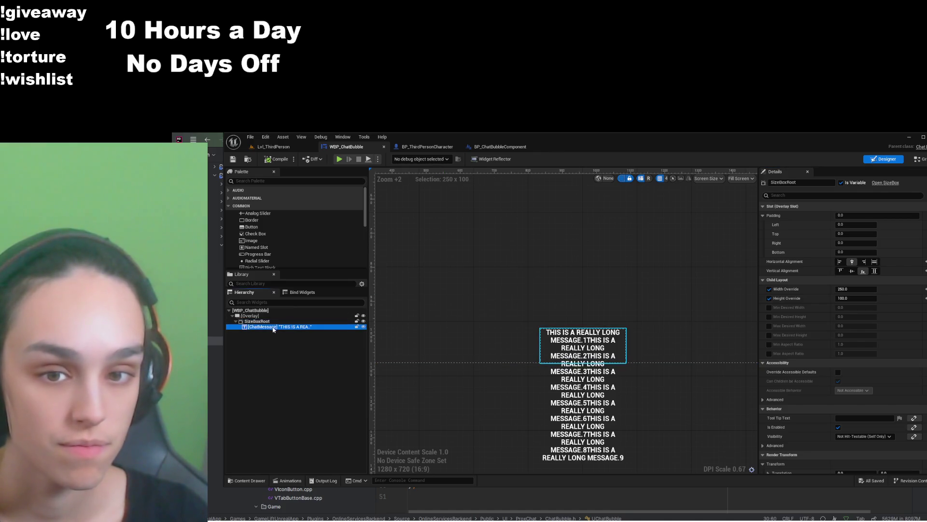
Set ChatMessage's Font Size to 10 using the 'font' Details filter, then save the widget
{"action": "left_click", "coordinate": [811, 195]}
{"action": "type", "text": "fon"}
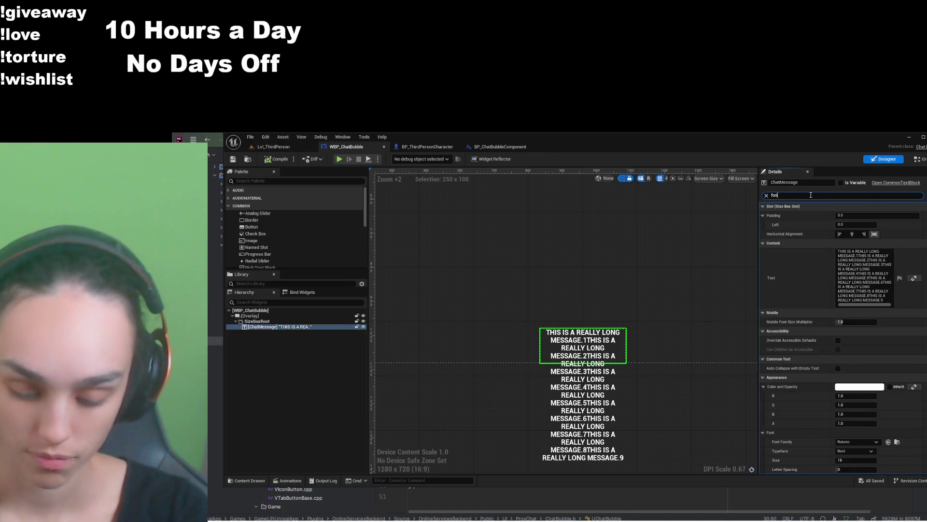
{"action": "type", "text": "t"}
{"action": "left_click", "coordinate": [852, 261]}
{"action": "type", "text": "1"}
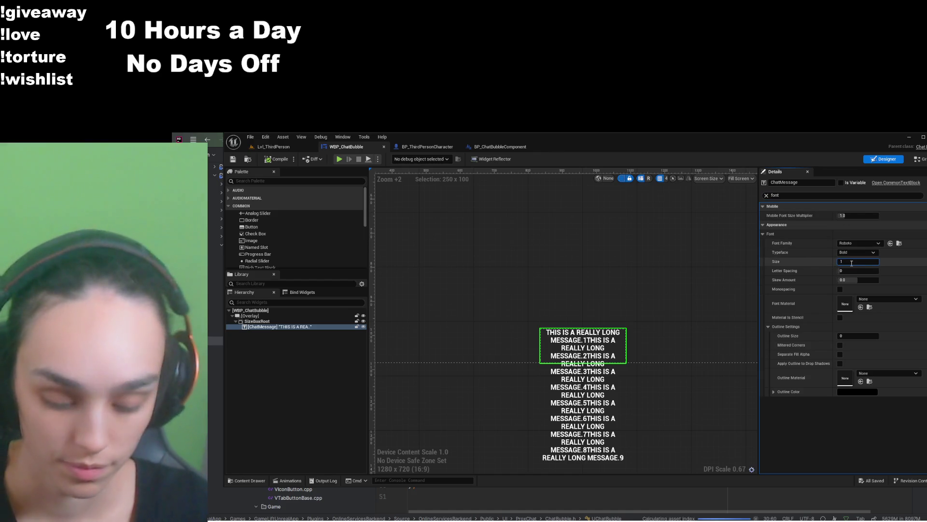
{"action": "type", "text": "0"}
{"action": "key", "text": "Return"}
{"action": "left_click", "coordinate": [233, 159]}
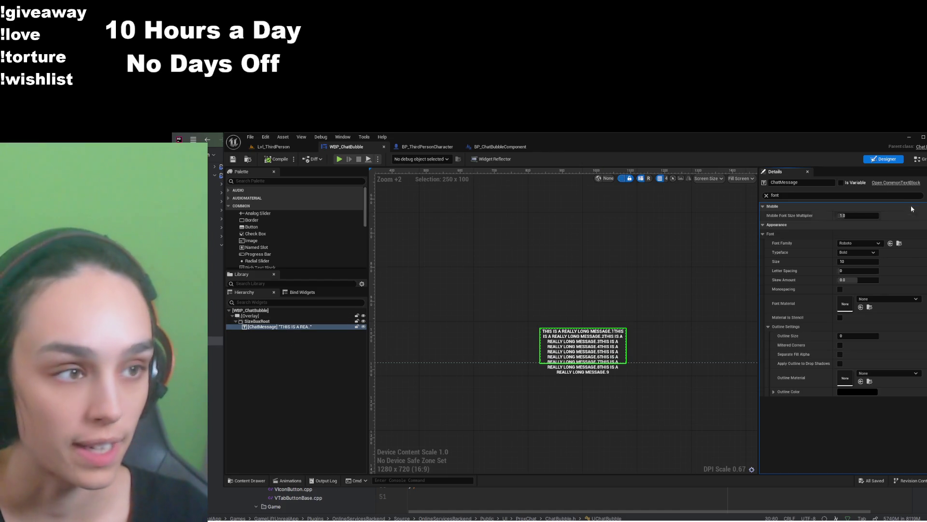
{"action": "left_click", "coordinate": [766, 195]}
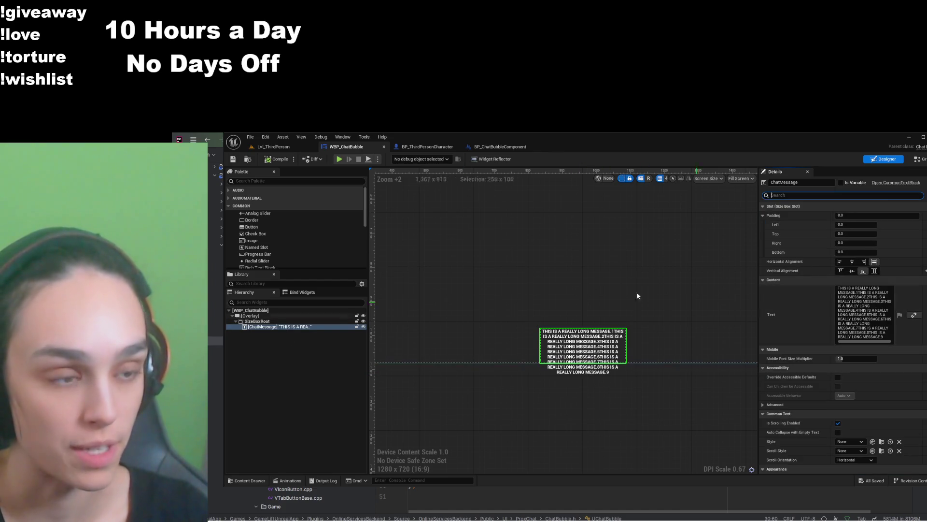
{"action": "left_click", "coordinate": [257, 321]}
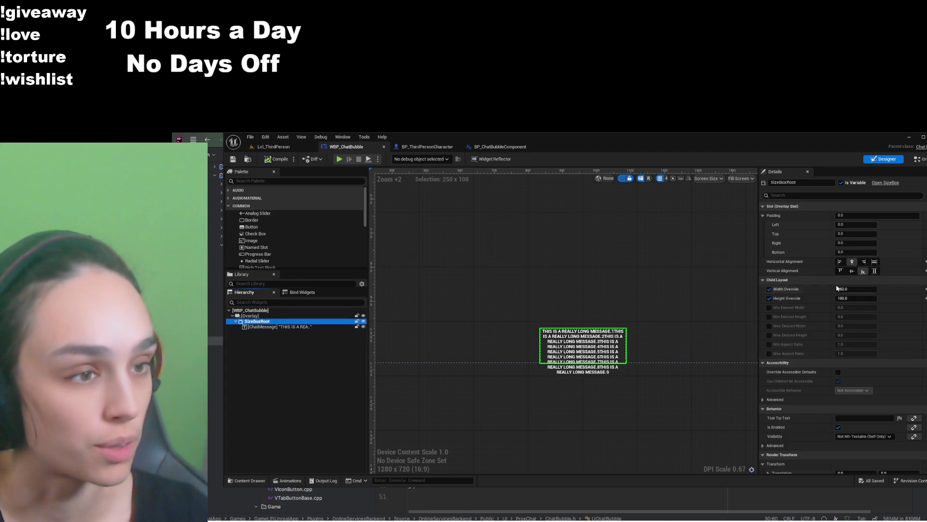
Raise SizeBoxRoot's Height Override stepwise from 125 through 130 and 135 to 140
{"action": "left_click", "coordinate": [855, 304]}
{"action": "type", "text": "125"}
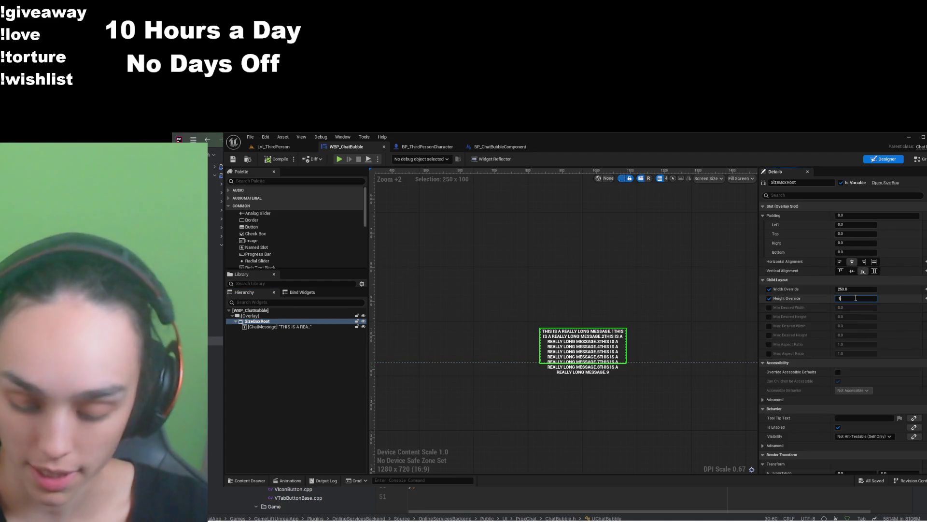
{"action": "key", "text": "Return"}
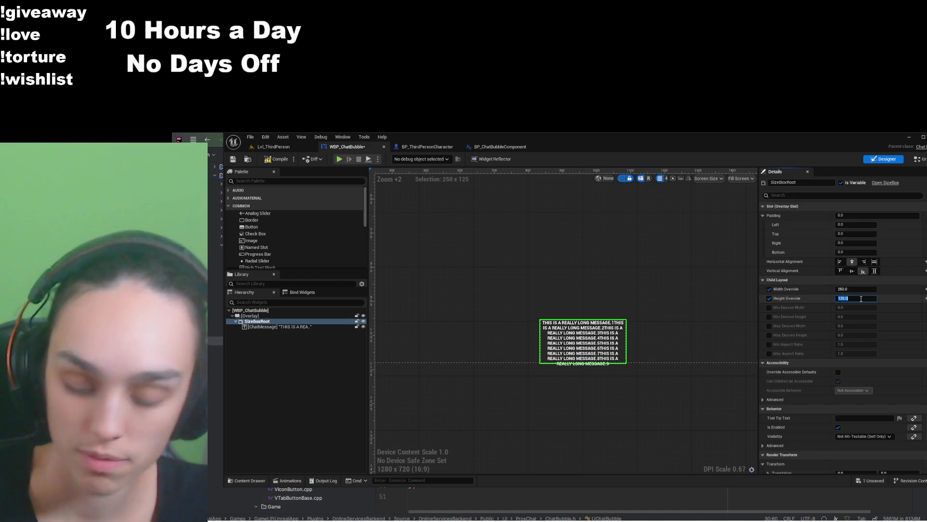
{"action": "type", "text": "0"}
{"action": "key", "text": "Return"}
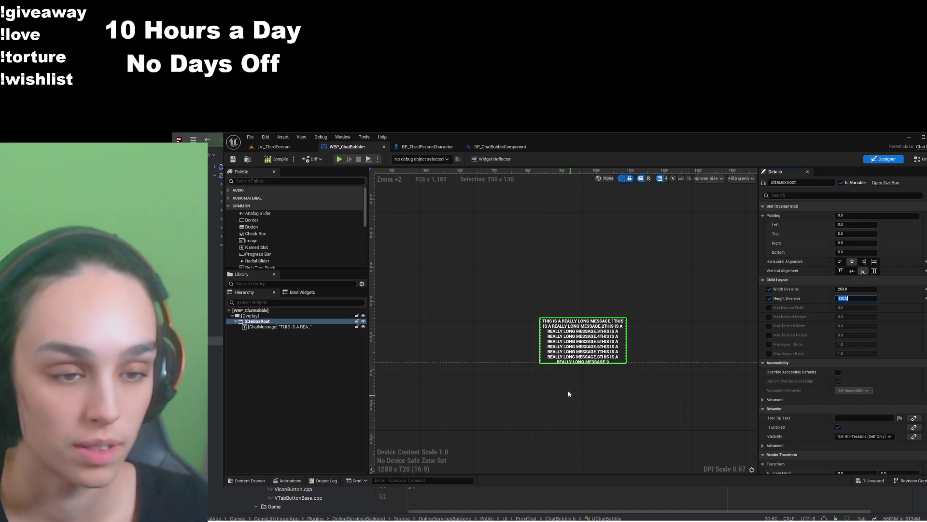
{"action": "scroll", "coordinate": [579, 381], "scroll_direction": "up", "scroll_amount": 13}
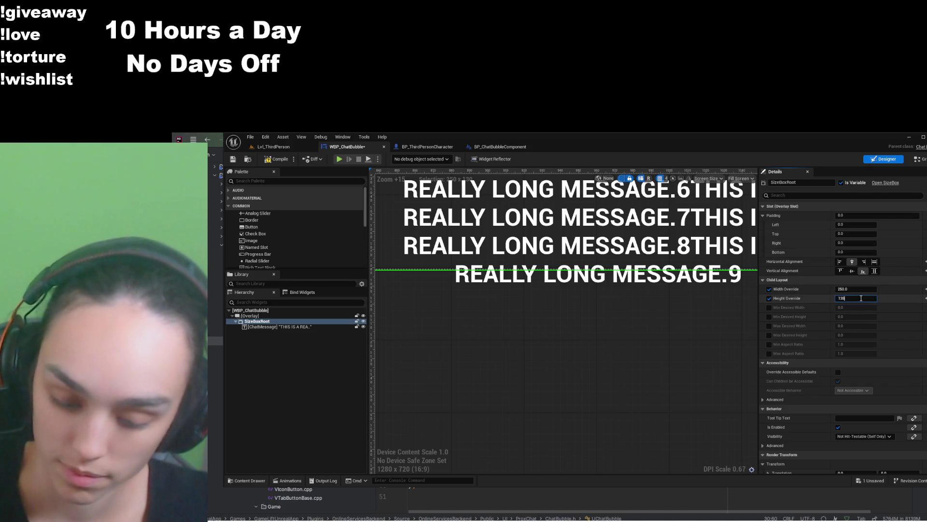
{"action": "key", "text": "Return"}
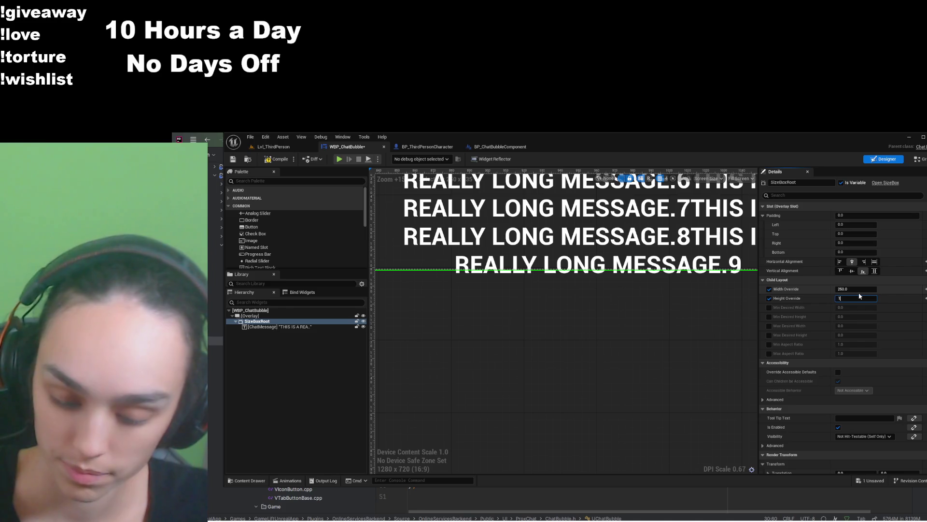
{"action": "type", "text": "40"}
{"action": "key", "text": "Return"}
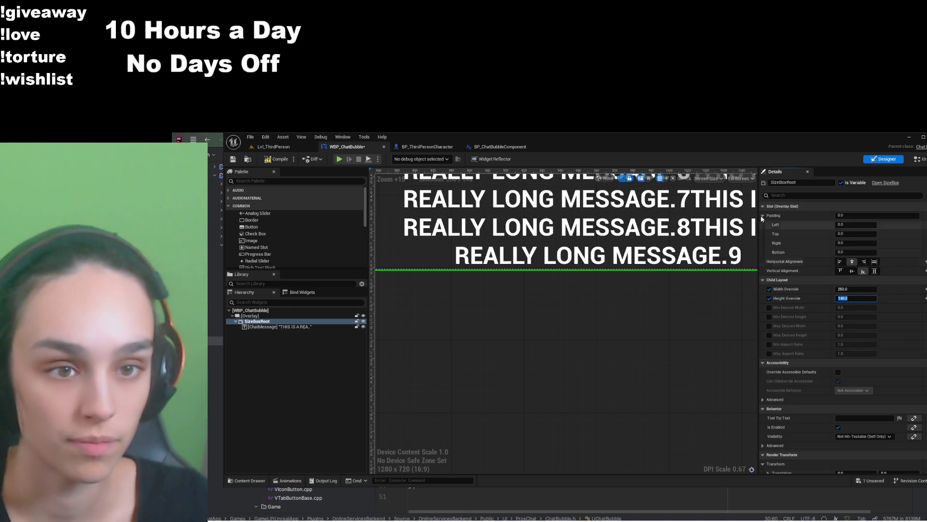
{"action": "scroll", "coordinate": [457, 309], "scroll_direction": "down", "scroll_amount": 8}
Compile (F7) and save the WBP_ChatBubble widget
{"action": "key", "text": "F7"}
{"action": "key", "text": "ctrl+s"}
{"action": "scroll", "coordinate": [541, 393], "scroll_direction": "down", "scroll_amount": 3}
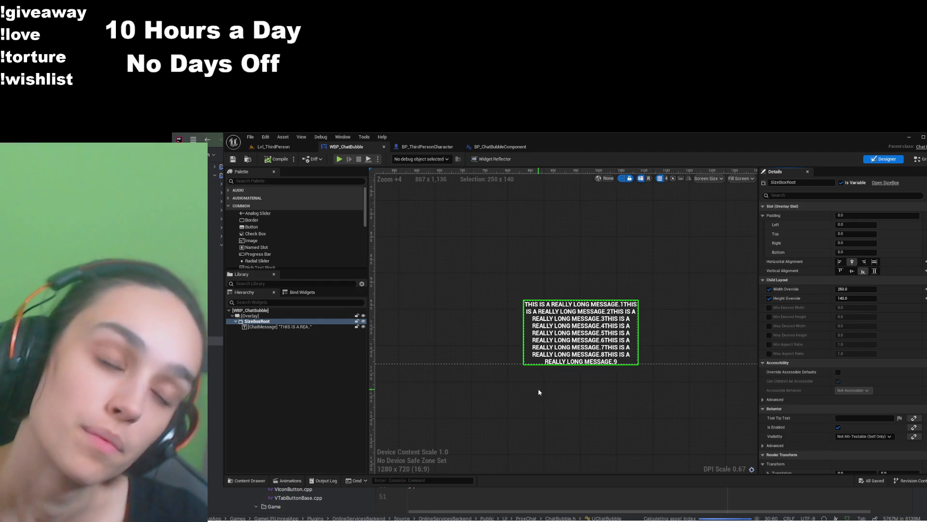
{"action": "scroll", "coordinate": [890, 331], "scroll_direction": "down", "scroll_amount": 5}
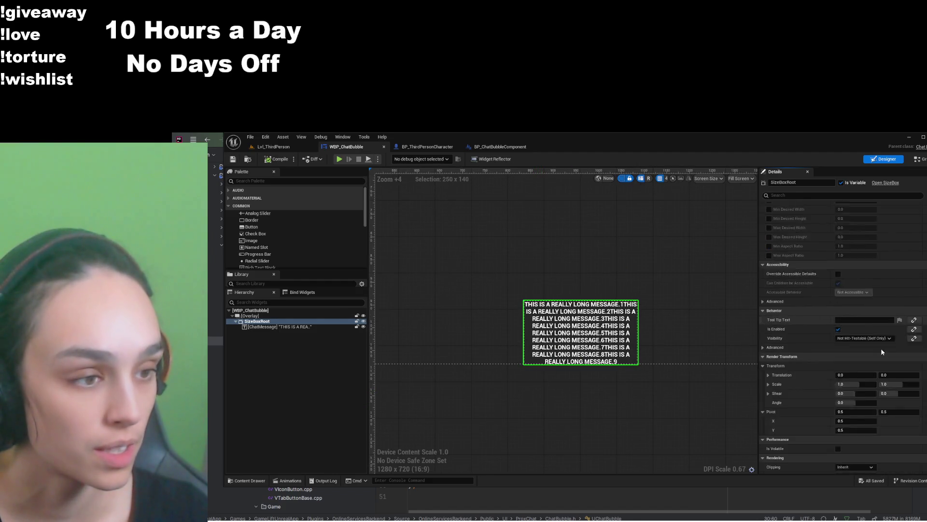
{"action": "left_click", "coordinate": [280, 326]}
{"action": "scroll", "coordinate": [821, 338], "scroll_direction": "down", "scroll_amount": 10}
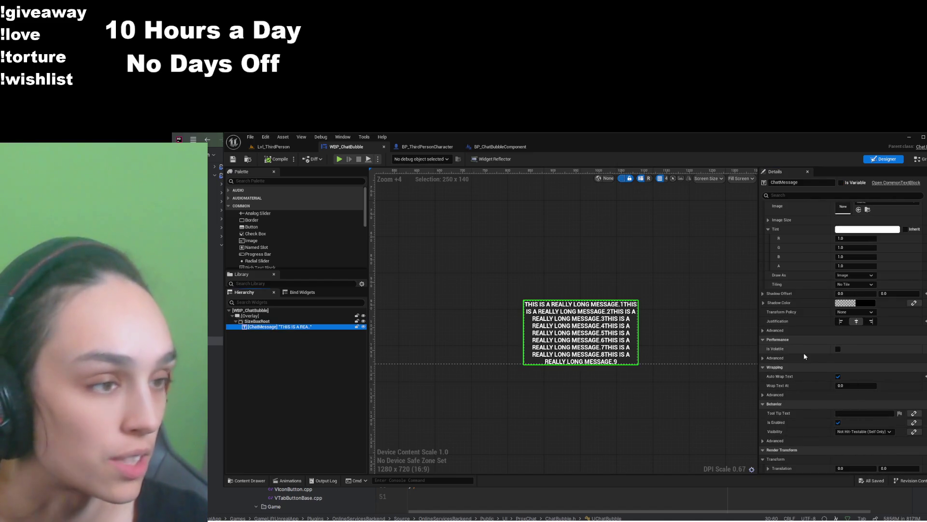
{"action": "left_click", "coordinate": [859, 314]}
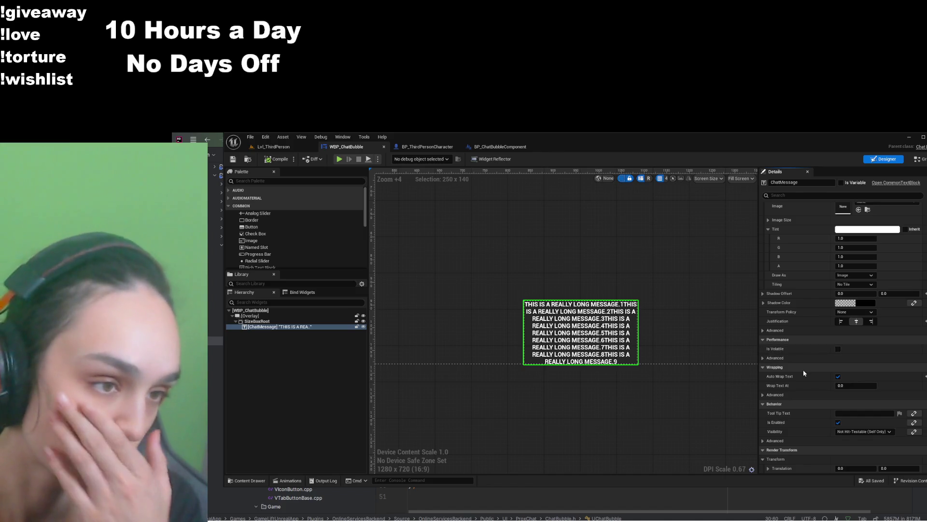
{"action": "left_click", "coordinate": [775, 329]}
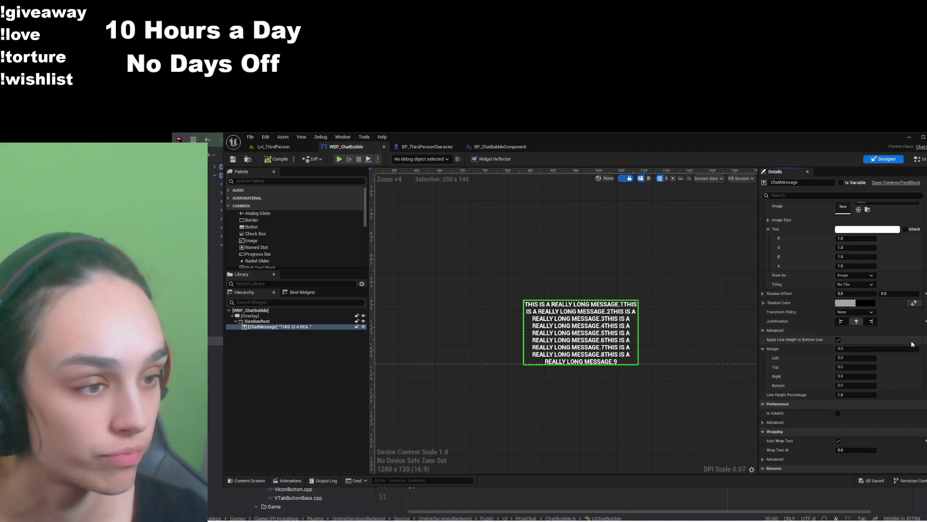
{"action": "scroll", "coordinate": [843, 338], "scroll_direction": "down", "scroll_amount": 10}
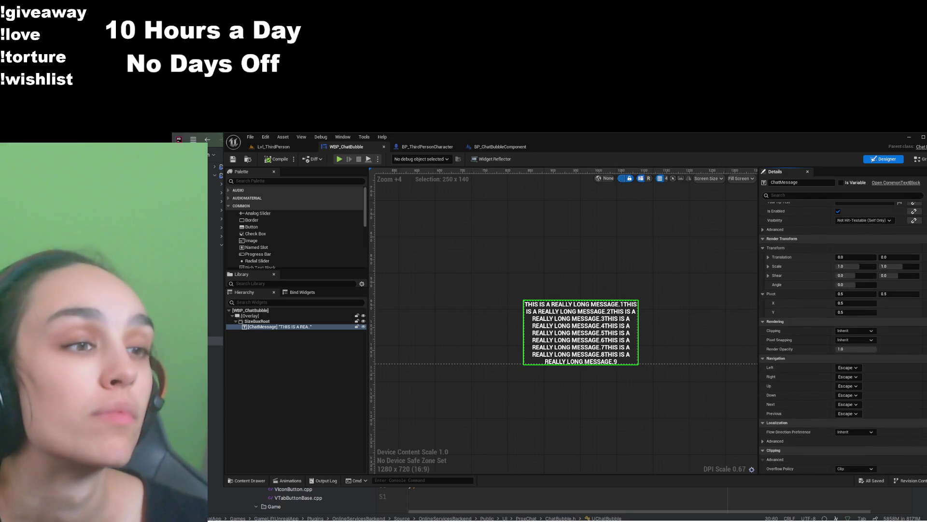
{"action": "scroll", "coordinate": [843, 333], "scroll_direction": "up", "scroll_amount": 10}
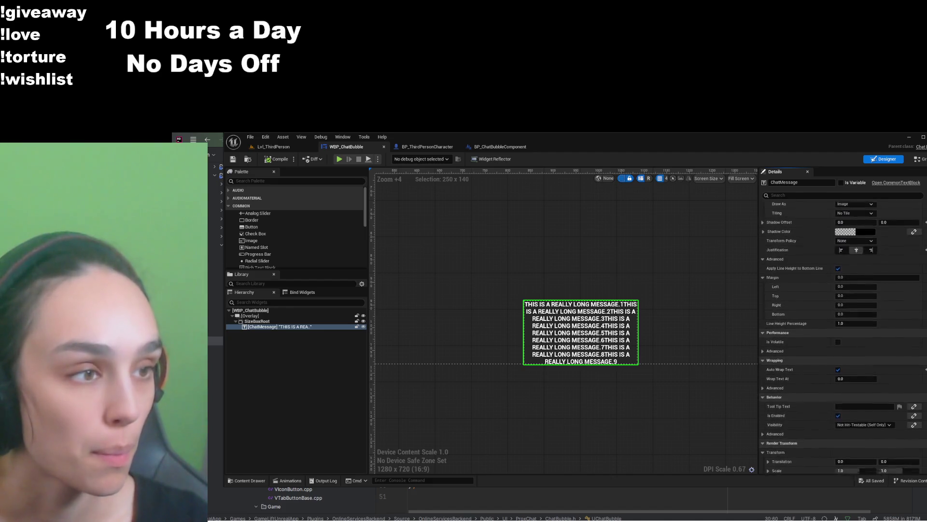
{"action": "scroll", "coordinate": [843, 338], "scroll_direction": "up", "scroll_amount": 10}
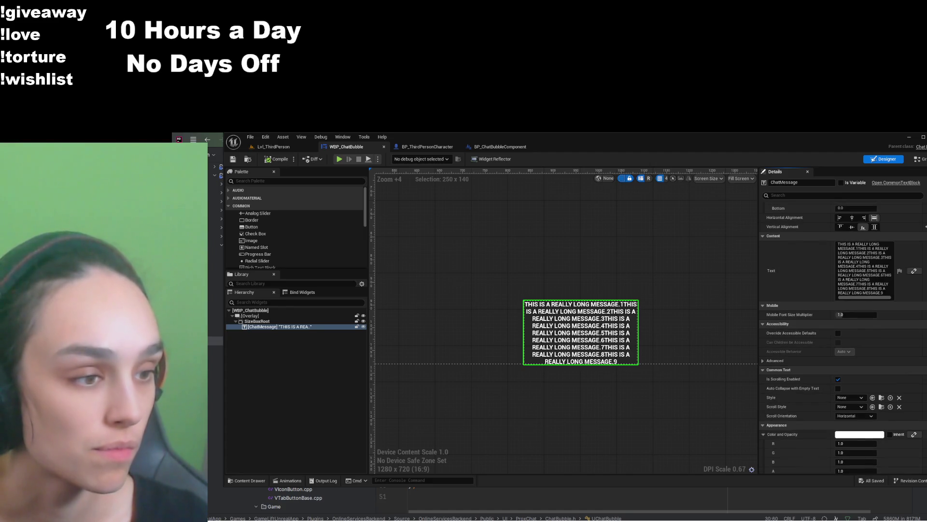
{"action": "scroll", "coordinate": [843, 338], "scroll_direction": "up", "scroll_amount": 2}
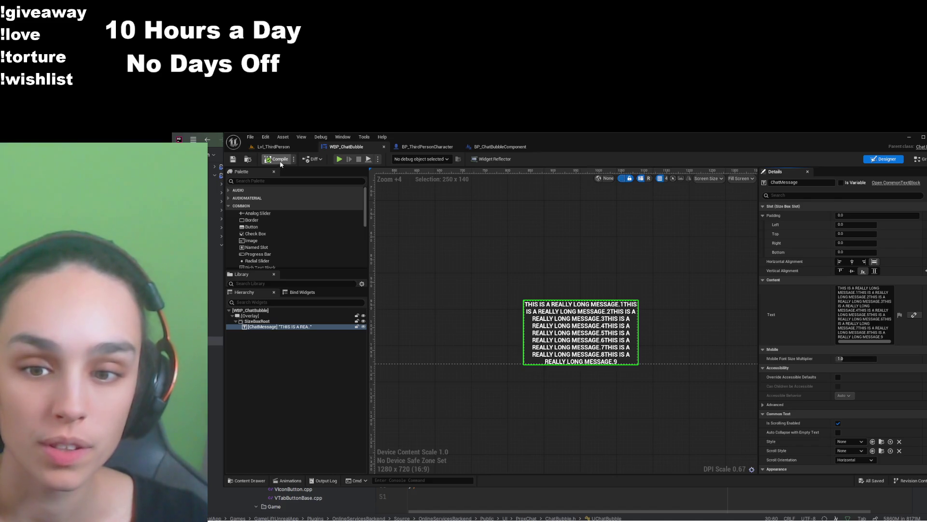
{"action": "left_click", "coordinate": [425, 146]}
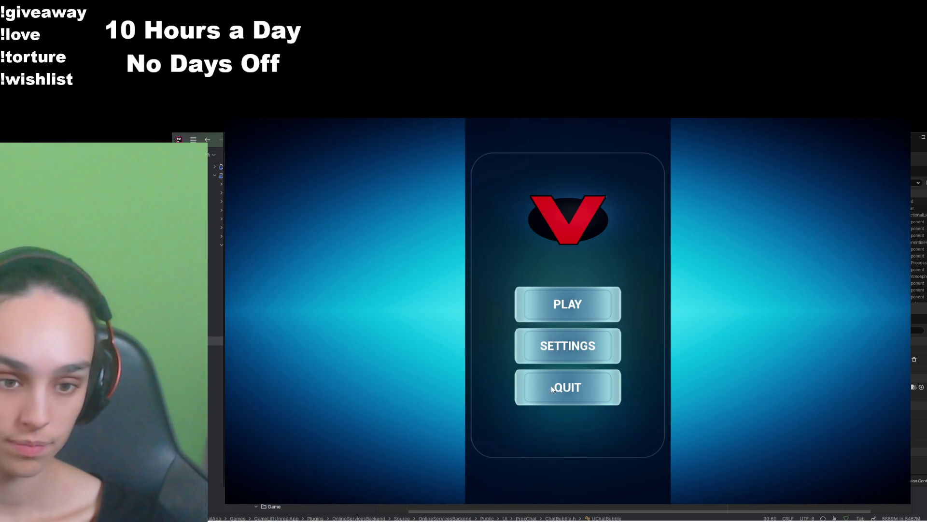
Queue from the main menu's PLAY button and run forward once in the level
{"action": "left_click", "coordinate": [563, 304]}
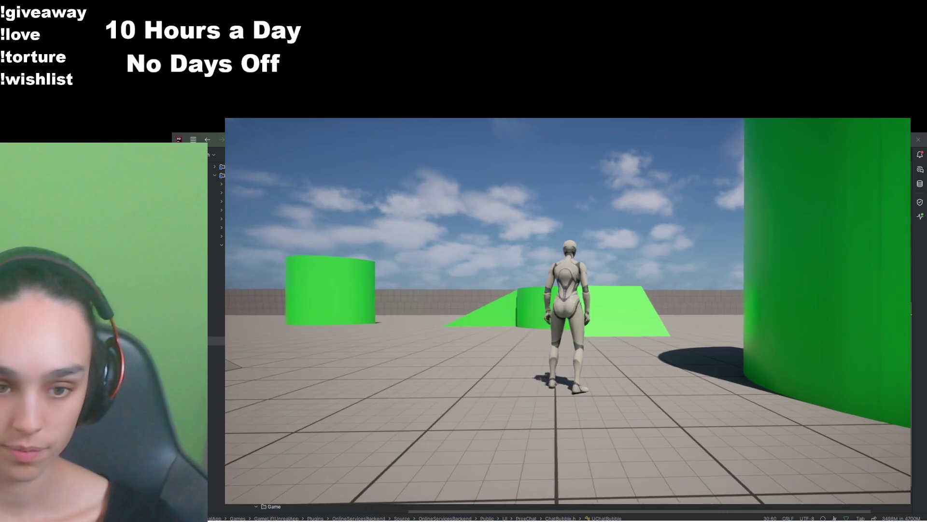
{"action": "key", "text": "w"}
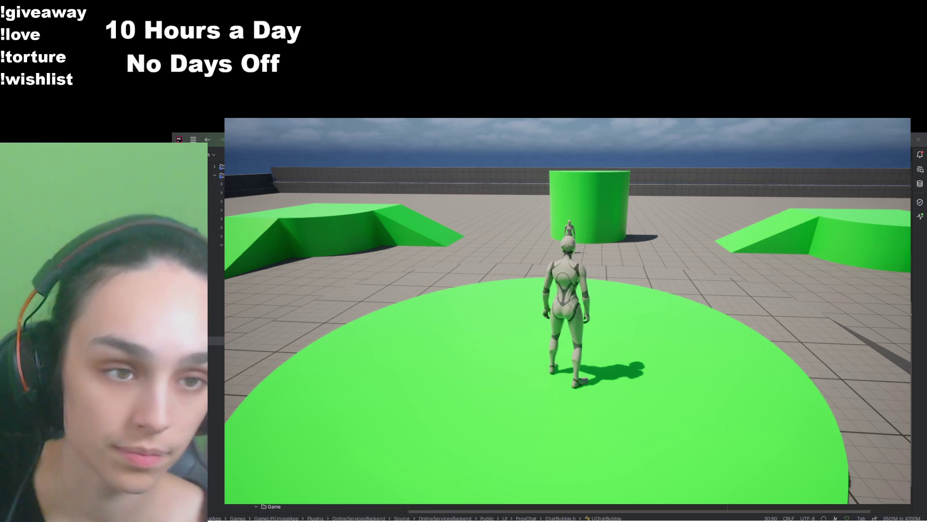
Run to the green cylinder, stopping beside the other character, and circle the camera around it
{"action": "key", "text": "w"}
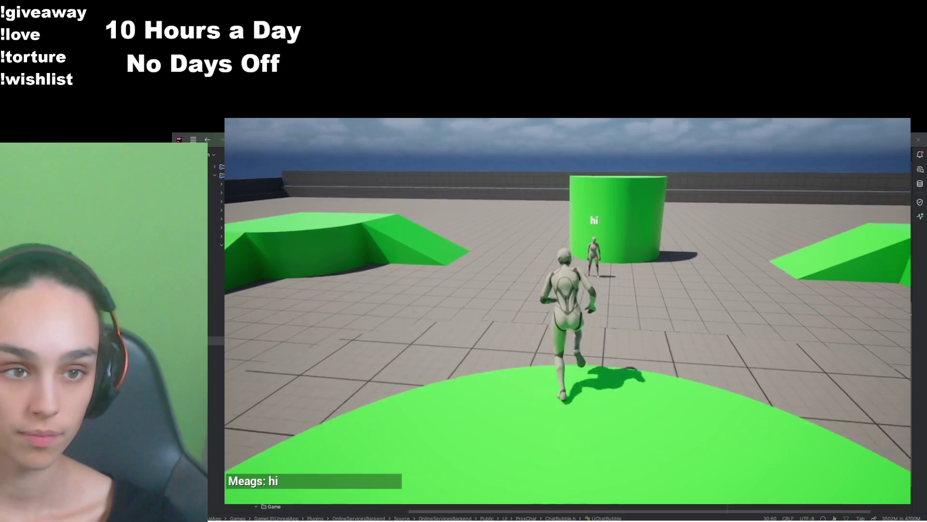
{"action": "key", "text": "d"}
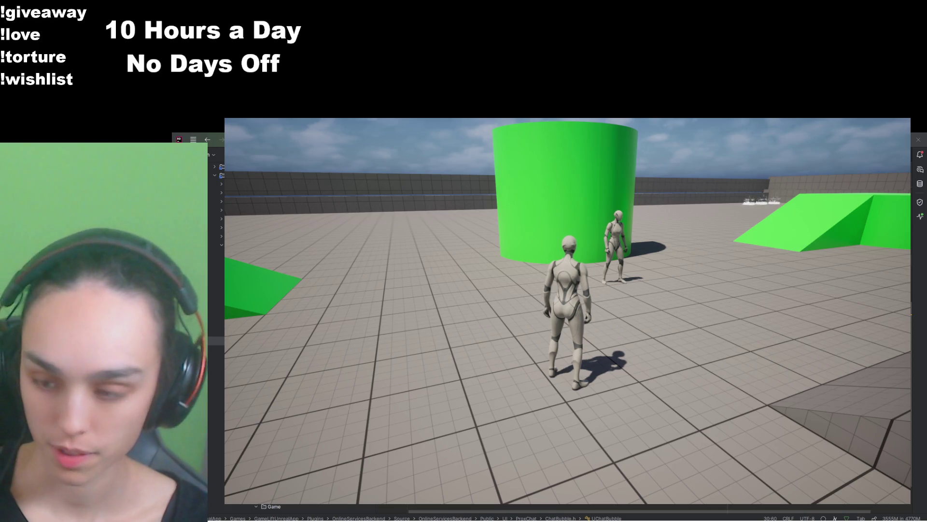
{"action": "key", "text": "w"}
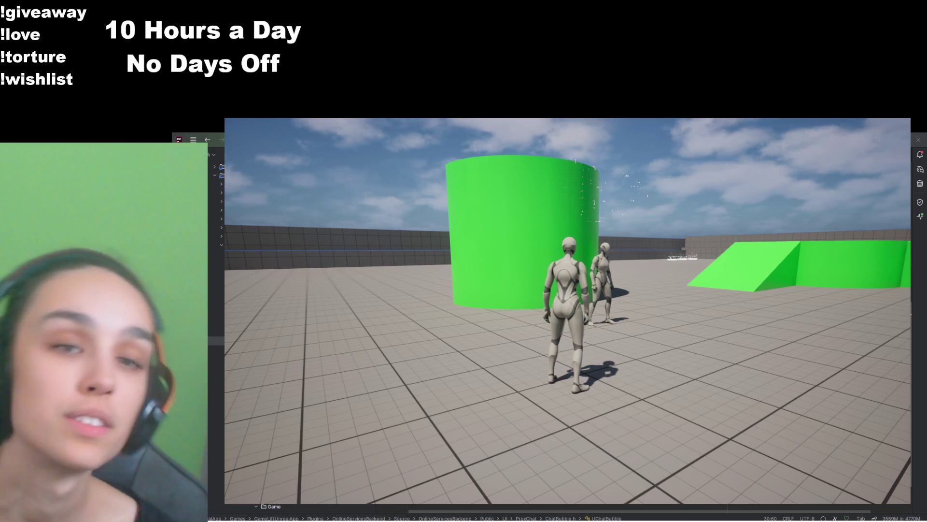
Approach the cylinder to view the other character's chat bubble, then pause the game
{"action": "key", "text": "w"}
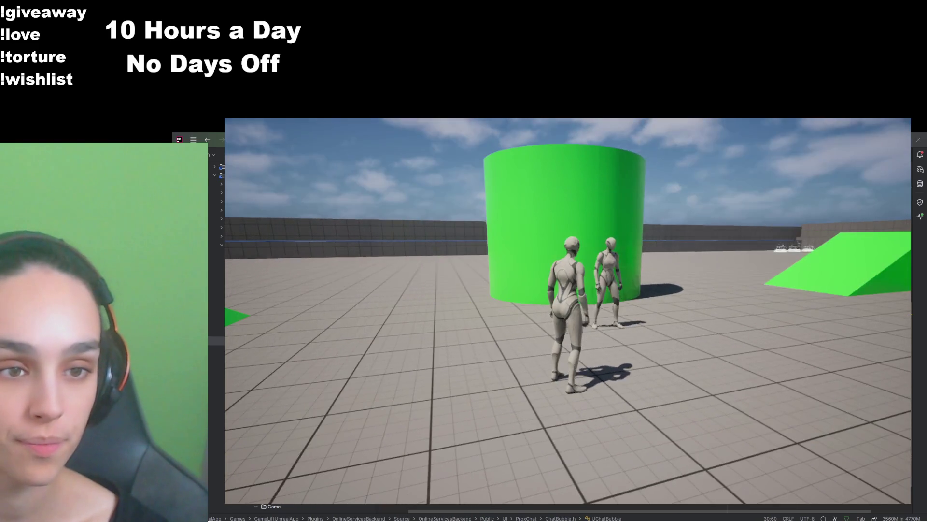
{"action": "key", "text": "w"}
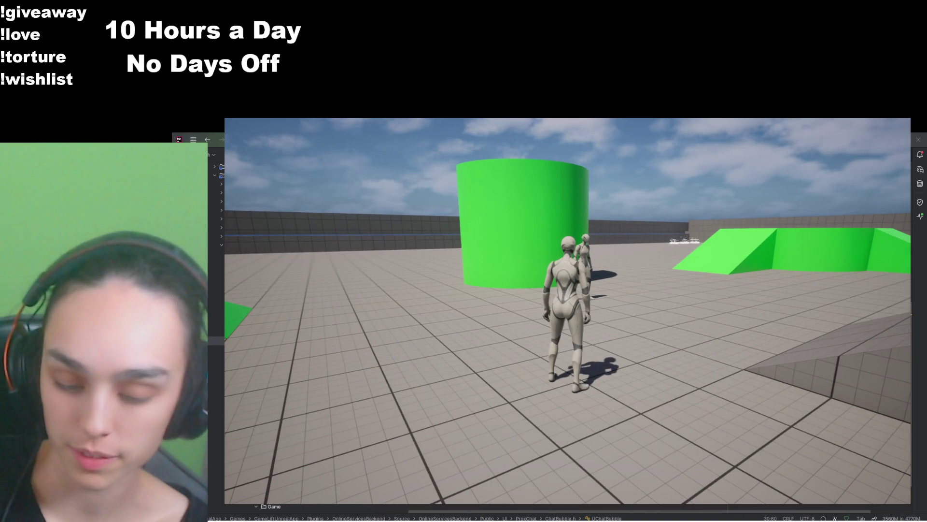
{"action": "key", "text": "w"}
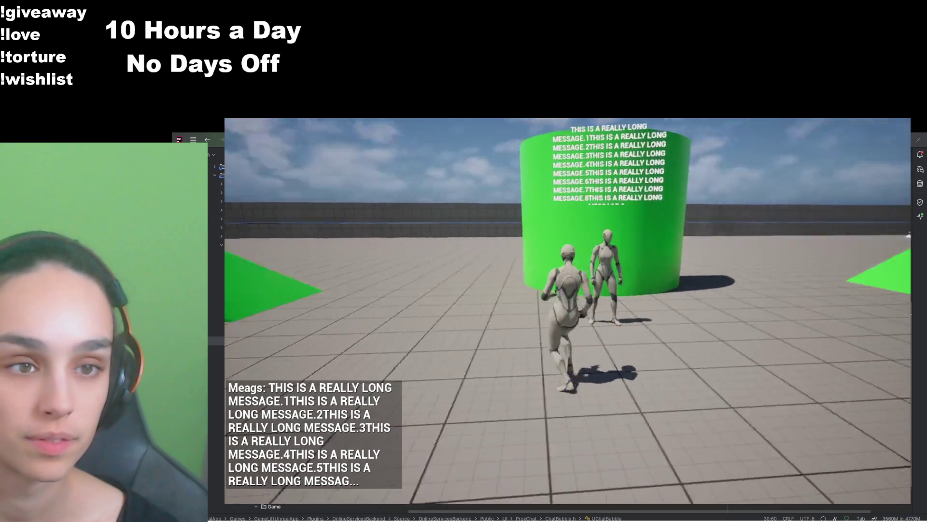
{"action": "key", "text": "w"}
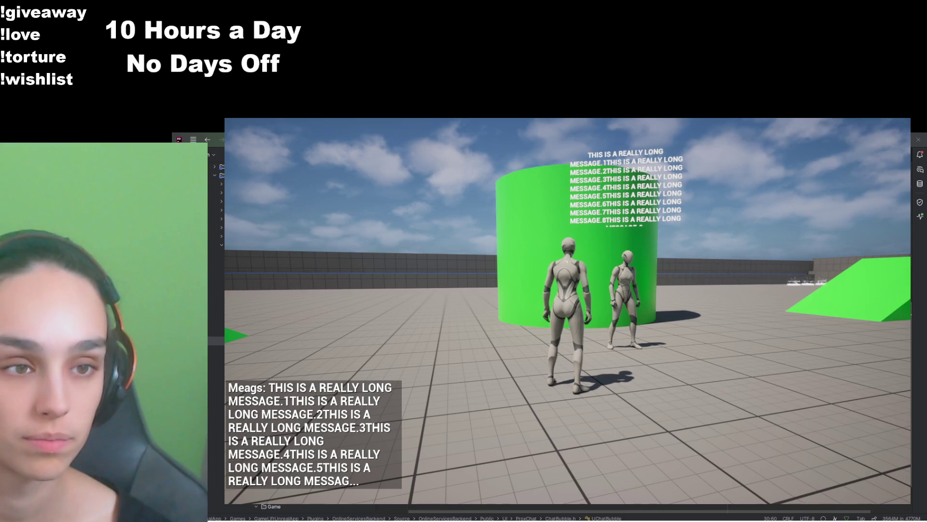
{"action": "key", "text": "Escape"}
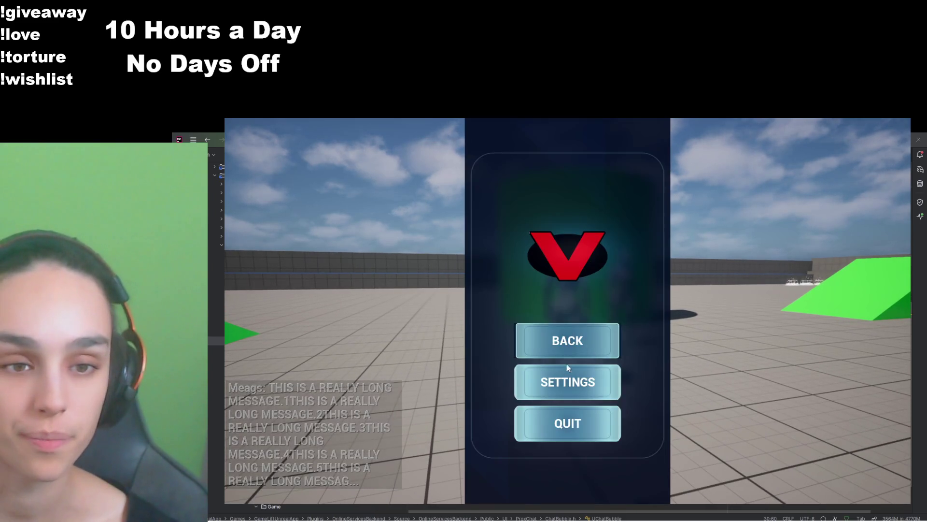
Quit the game from the pause menu and Alt+Tab back toward the Unreal Editor
{"action": "left_click", "coordinate": [562, 421]}
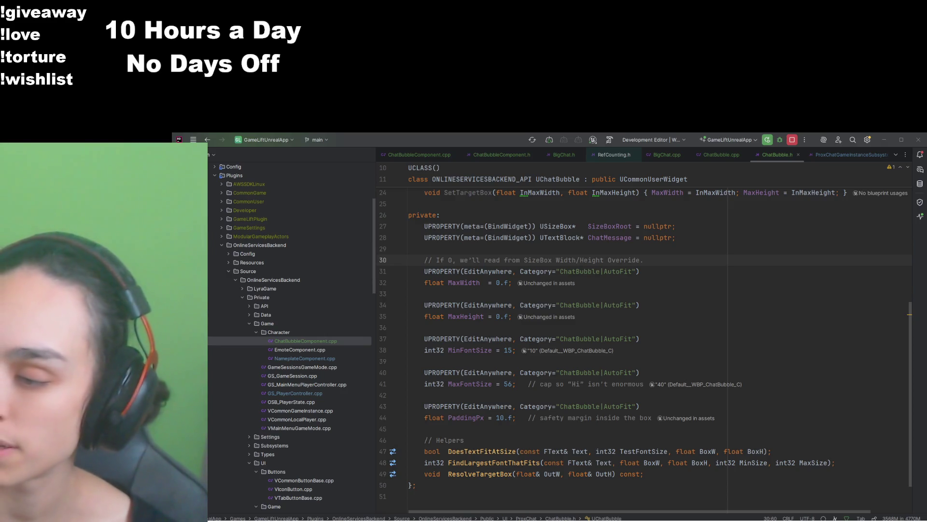
{"action": "key", "text": "alt+Tab"}
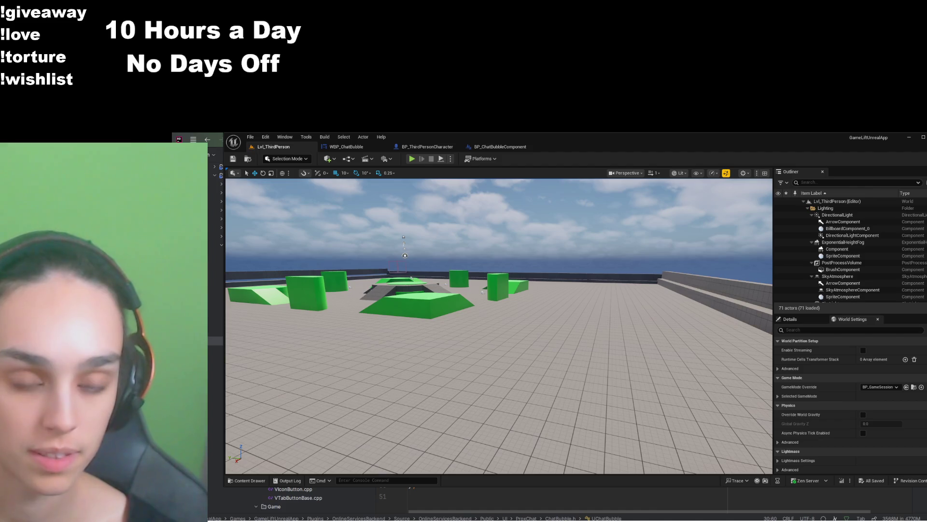
In WBP_ChatBubble, set SizeBoxRoot's Height Override from 140 to 90
{"action": "left_click", "coordinate": [355, 146]}
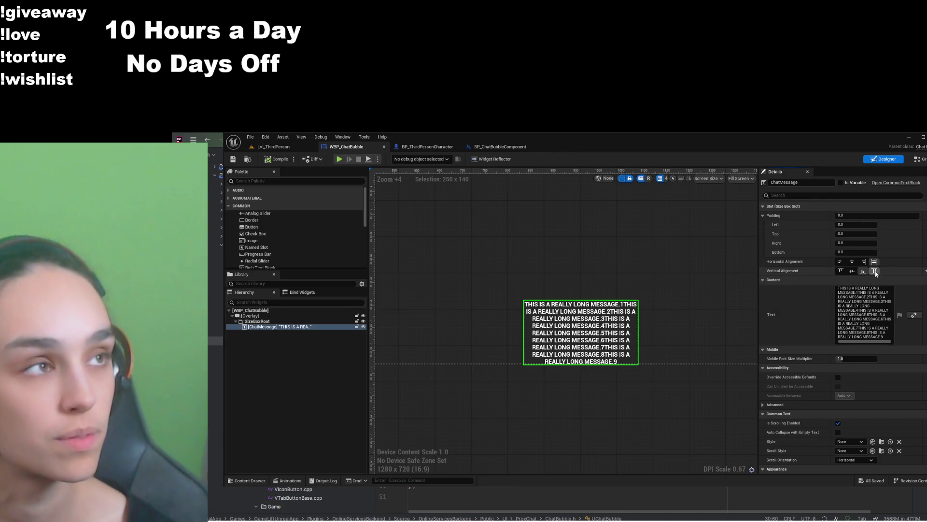
{"action": "left_click", "coordinate": [257, 322]}
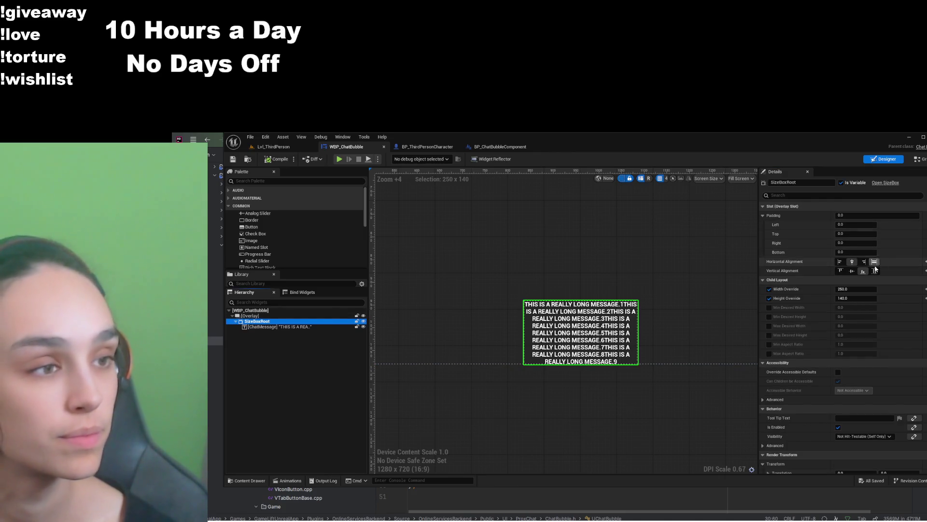
{"action": "left_click", "coordinate": [856, 298]}
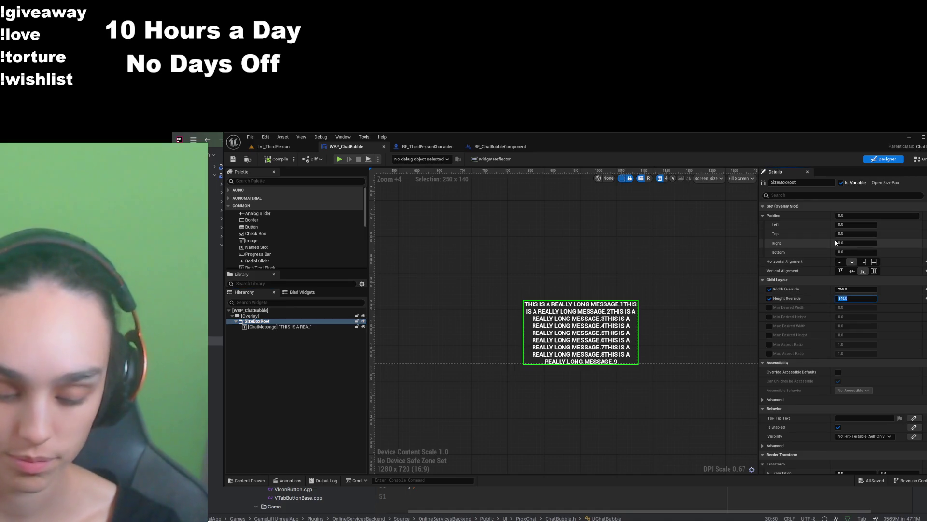
{"action": "type", "text": "90"}
{"action": "key", "text": "Return"}
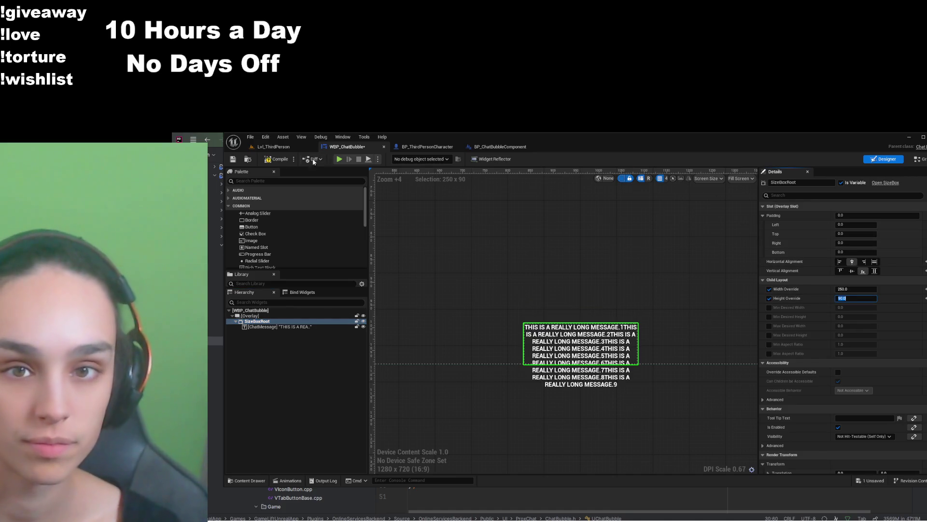
Select ChatMessage and filter its Details by 'fon' to show the font settings
{"action": "left_click", "coordinate": [296, 327]}
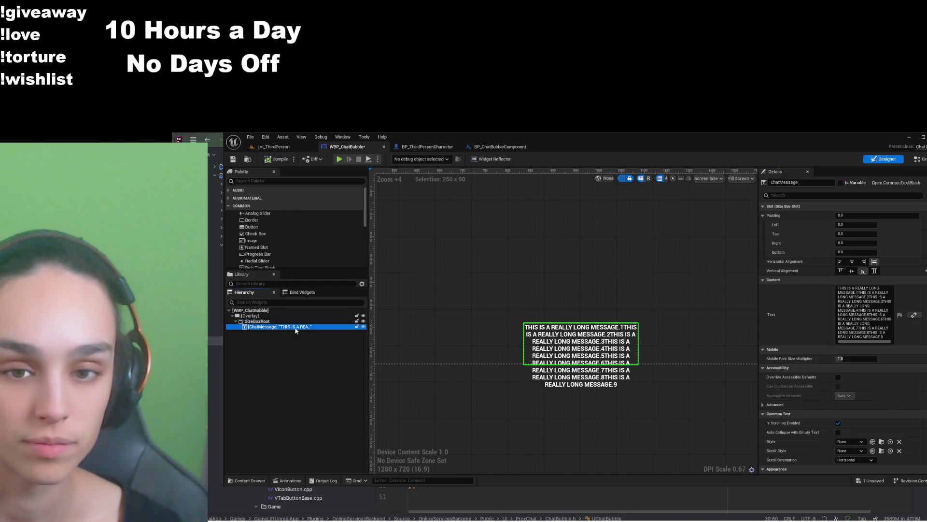
{"action": "left_click", "coordinate": [830, 195]}
{"action": "type", "text": "fon"}
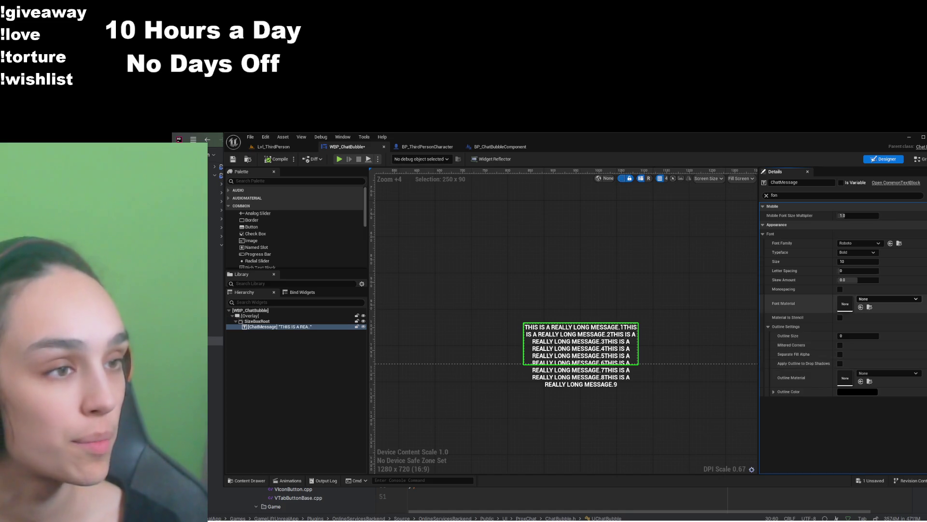
Try ChatMessage font sizes 5, 8 and 7, settle on 7.5, then deselect to preview
{"action": "left_click", "coordinate": [858, 216]}
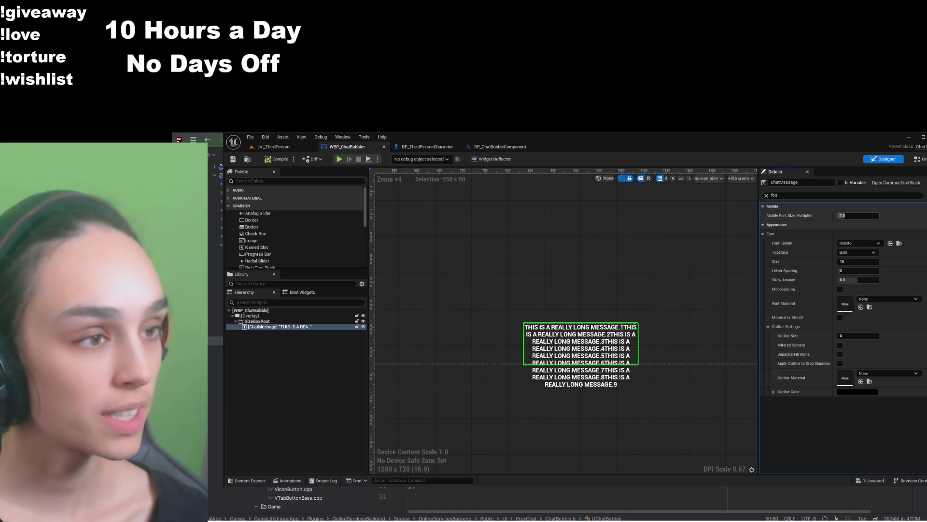
{"action": "left_click", "coordinate": [858, 261]}
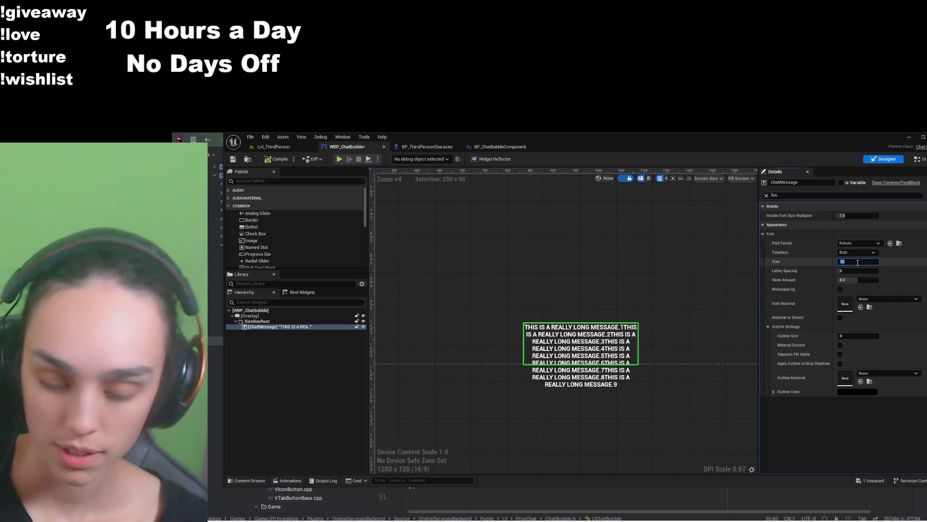
{"action": "type", "text": "5"}
{"action": "key", "text": "Return"}
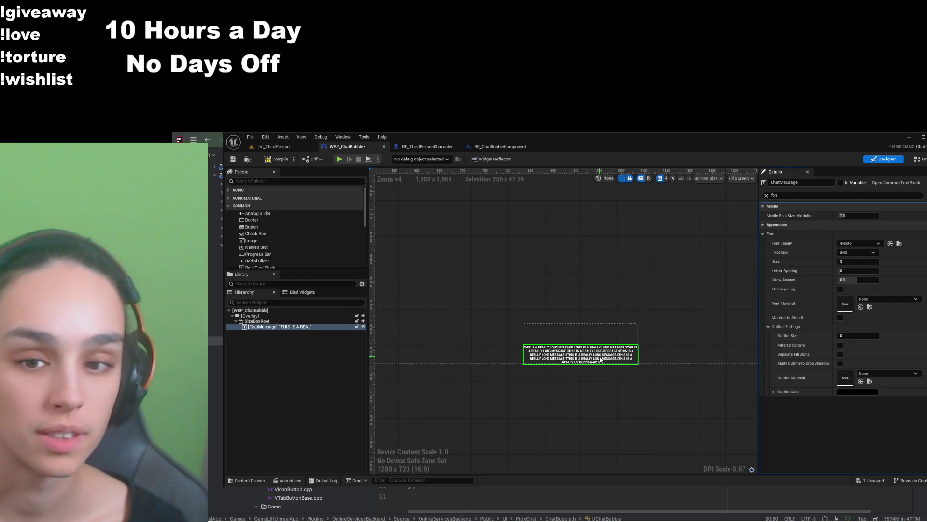
{"action": "scroll", "coordinate": [600, 360], "scroll_direction": "up", "scroll_amount": 8}
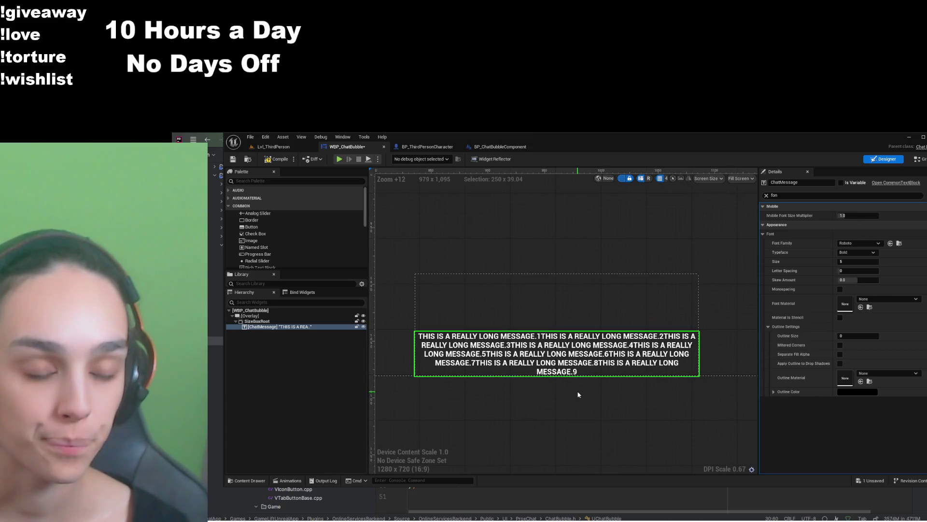
{"action": "scroll", "coordinate": [579, 395], "scroll_direction": "down", "scroll_amount": 2}
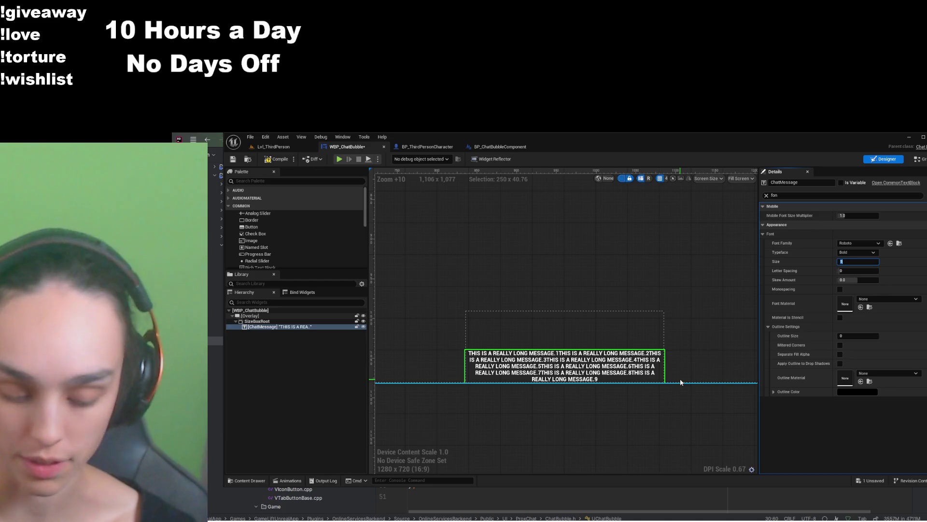
{"action": "key", "text": "Return"}
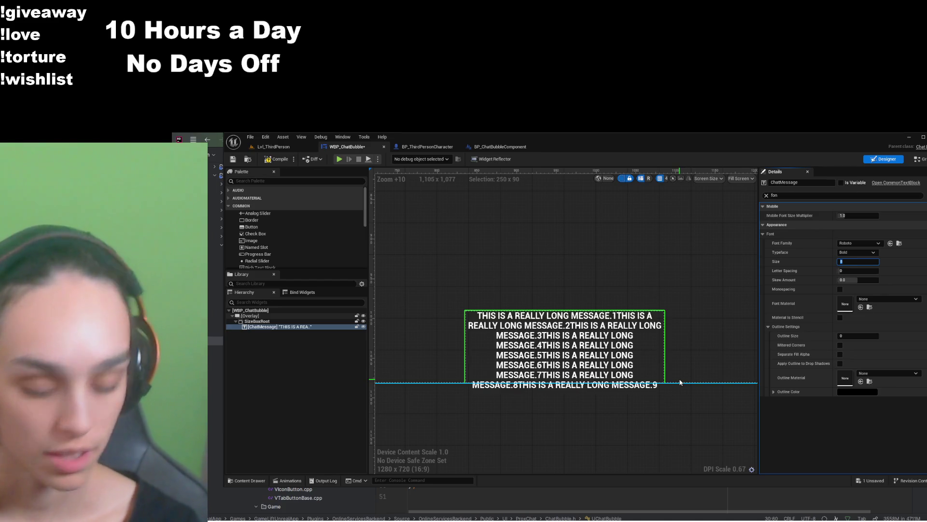
{"action": "type", "text": "7"}
{"action": "key", "text": "Return"}
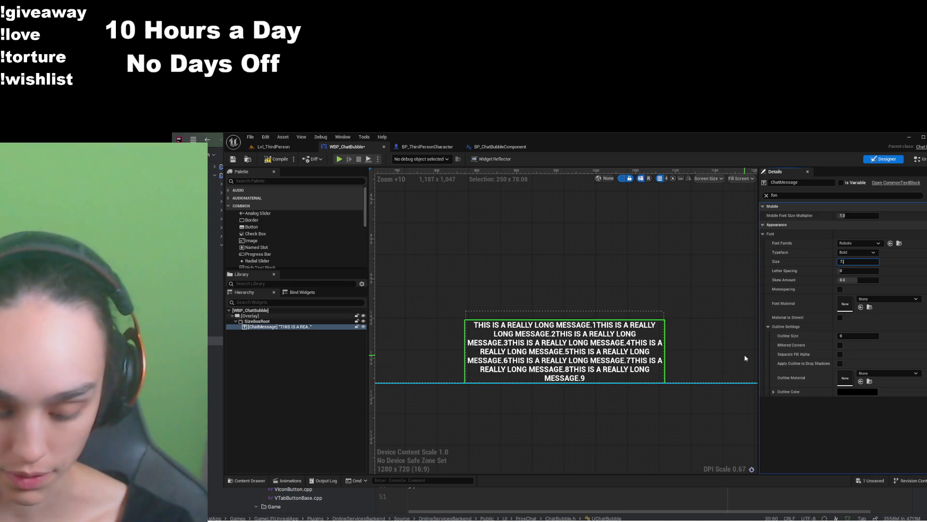
{"action": "type", "text": ".5"}
{"action": "key", "text": "Return"}
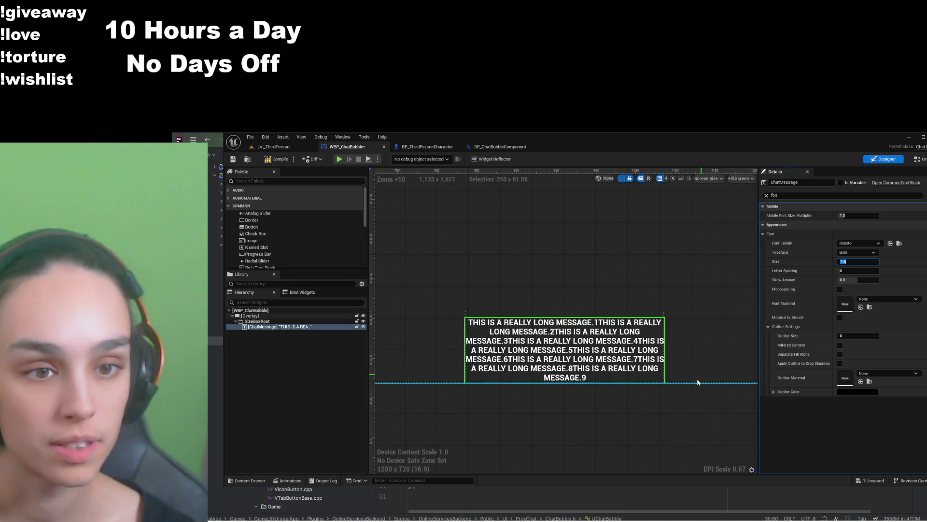
{"action": "left_click", "coordinate": [683, 401]}
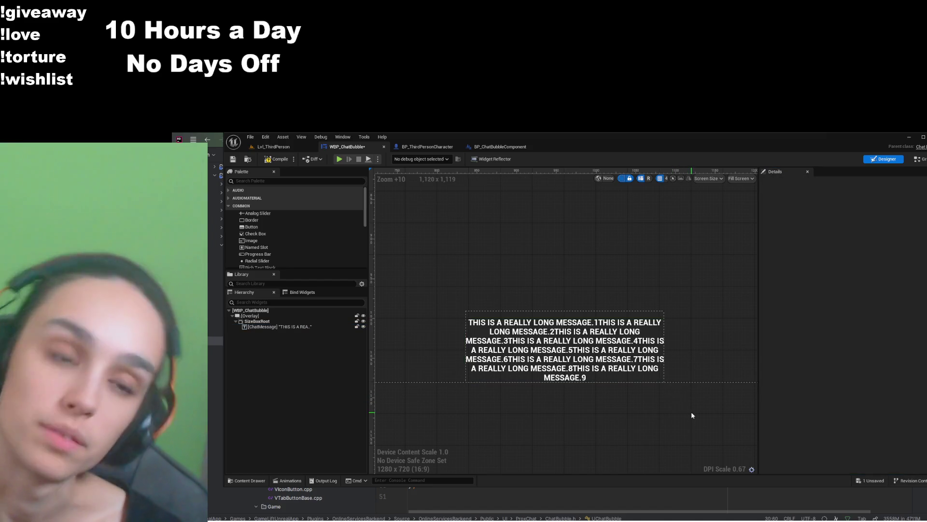
Select SizeBoxRoot, clear the search, and expand its slot and child layout overrides
{"action": "left_click", "coordinate": [282, 321]}
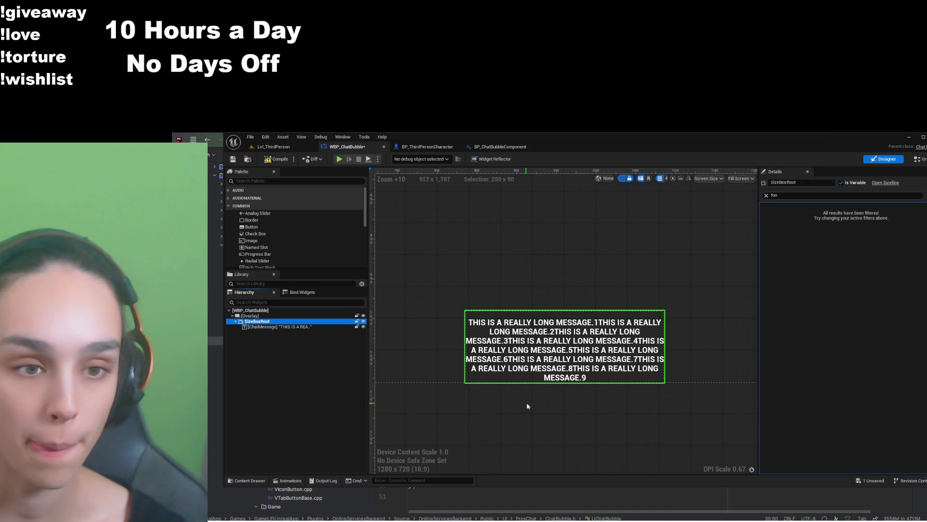
{"action": "left_click", "coordinate": [766, 196]}
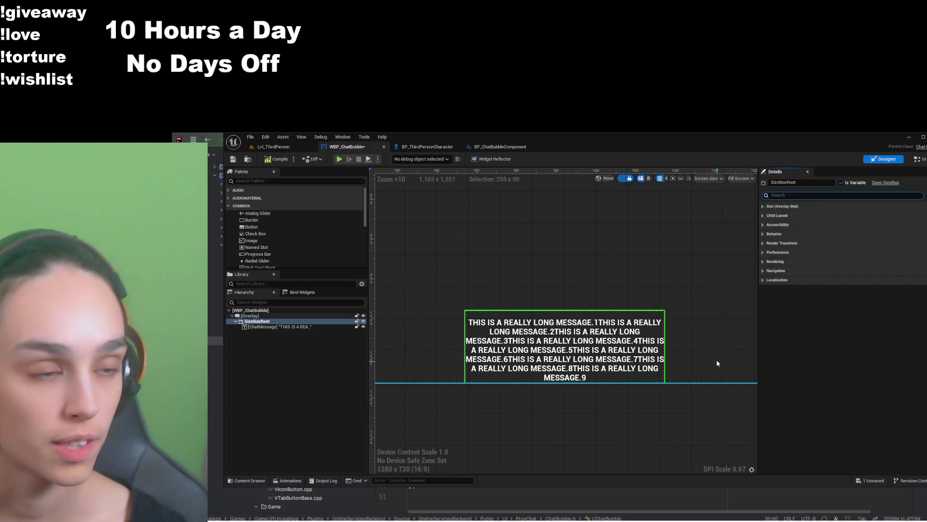
{"action": "left_click", "coordinate": [792, 207]}
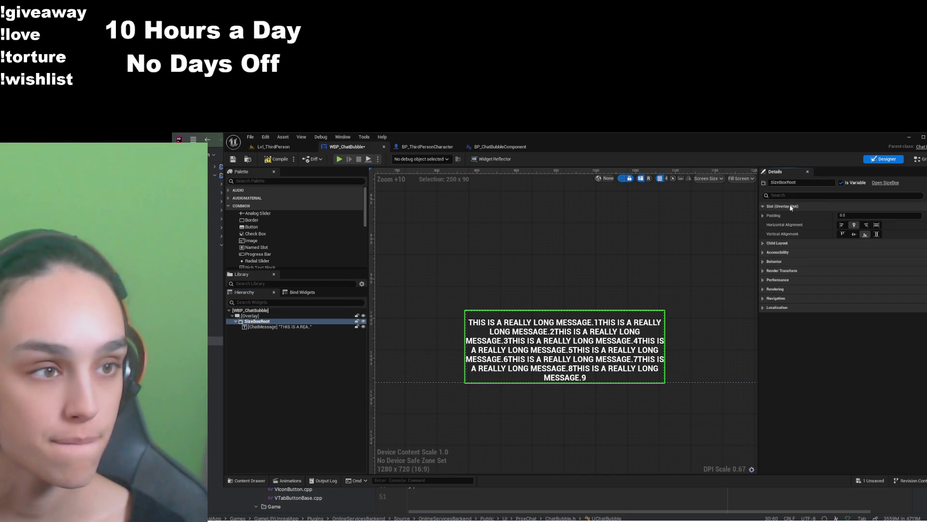
{"action": "left_click", "coordinate": [778, 243]}
Confirm the 250 x 90 size overrides, compile and save, then preview in BP_ThirdPersonCharacter
{"action": "scroll", "coordinate": [566, 370], "scroll_direction": "down", "scroll_amount": 5}
{"action": "scroll", "coordinate": [566, 370], "scroll_direction": "down", "scroll_amount": 9}
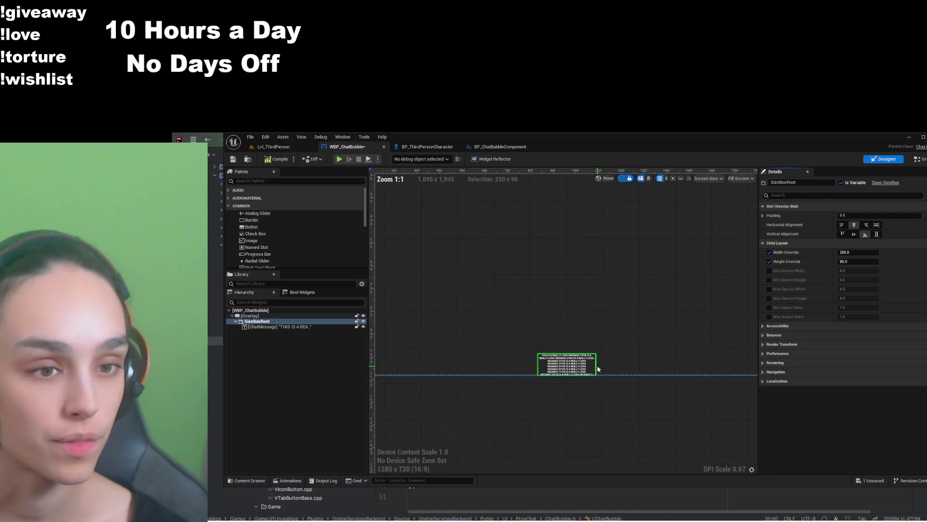
{"action": "scroll", "coordinate": [696, 375], "scroll_direction": "up", "scroll_amount": 6}
{"action": "scroll", "coordinate": [587, 373], "scroll_direction": "up", "scroll_amount": 4}
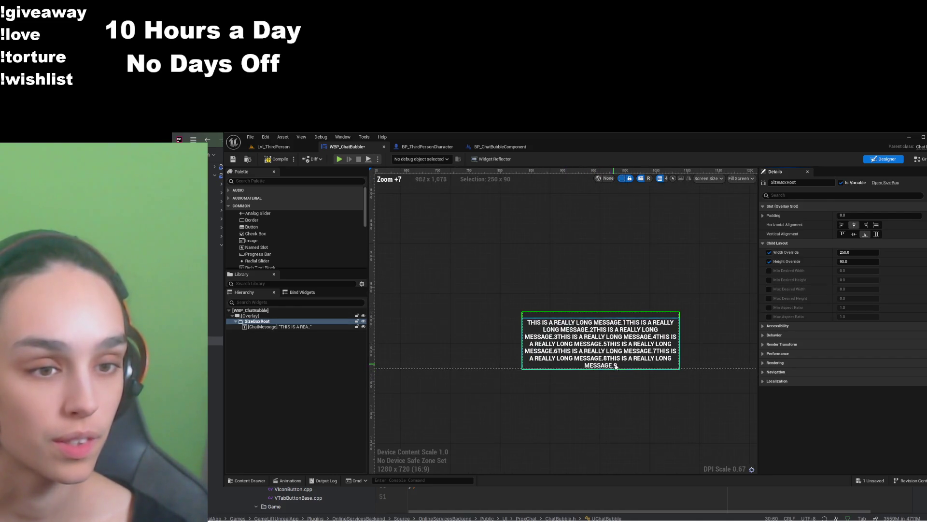
{"action": "scroll", "coordinate": [671, 391], "scroll_direction": "down", "scroll_amount": 3}
{"action": "scroll", "coordinate": [671, 389], "scroll_direction": "down", "scroll_amount": 5}
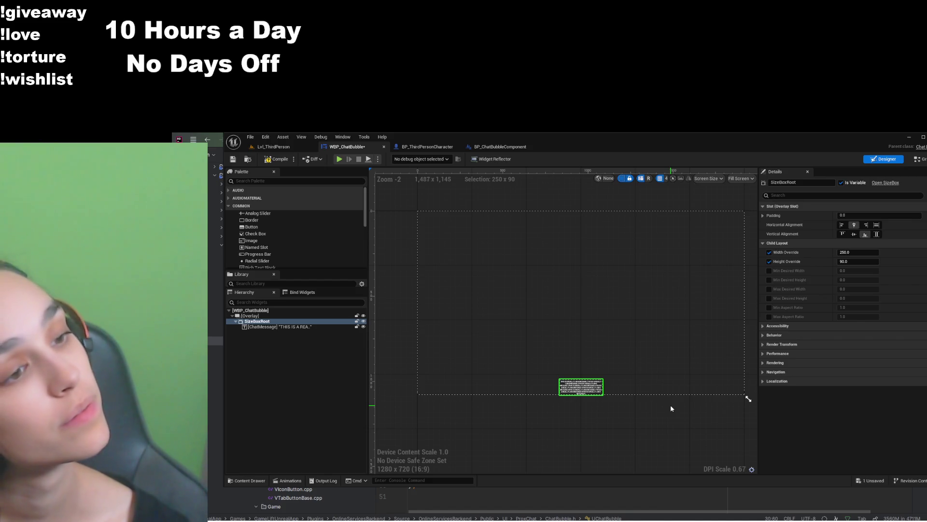
{"action": "left_click", "coordinate": [292, 161]}
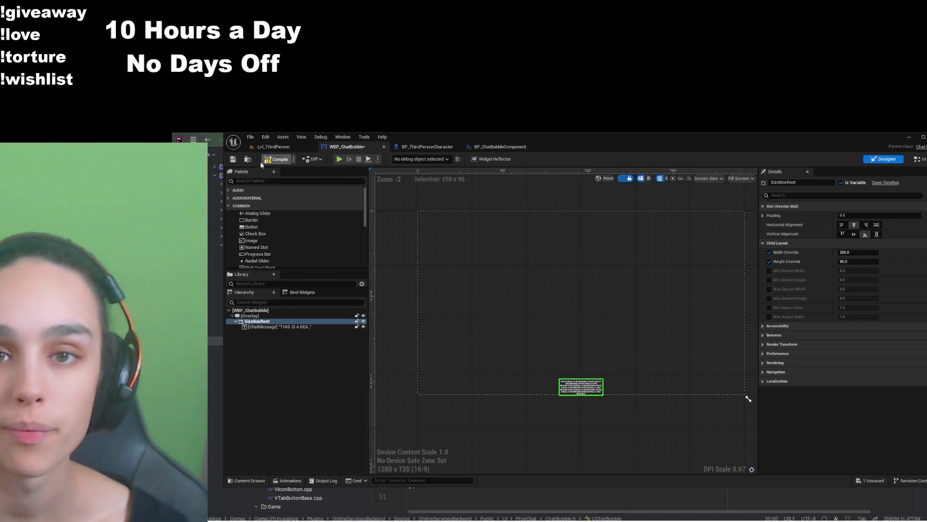
{"action": "left_click", "coordinate": [443, 147]}
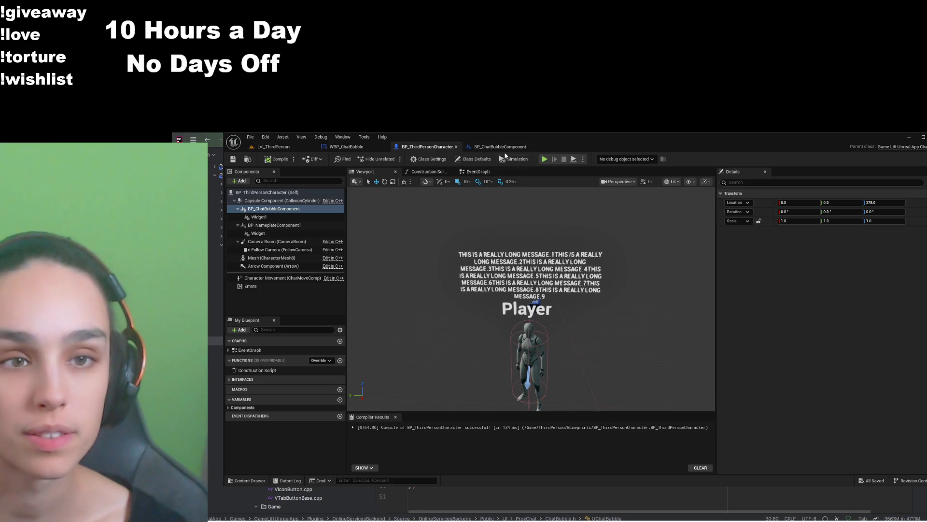
{"action": "left_click_drag", "start_coordinate": [451, 352], "coordinate": [451, 353]}
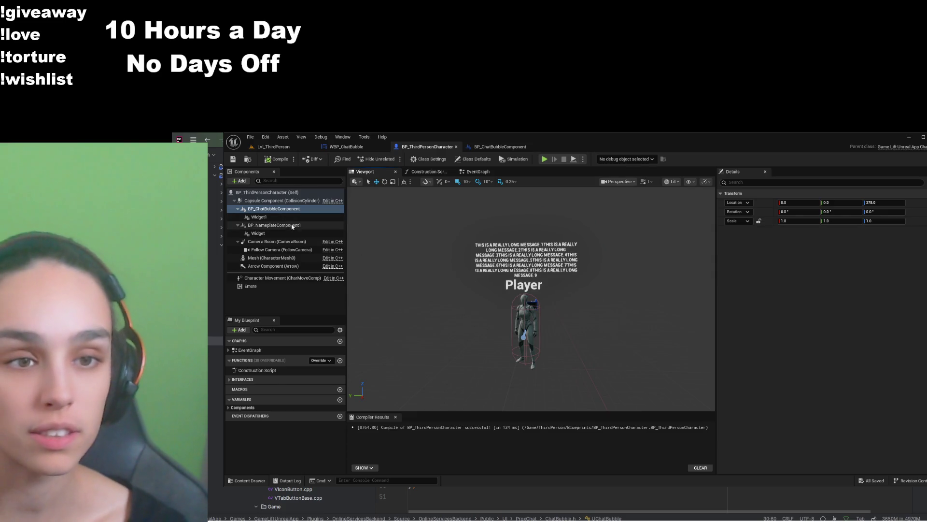
{"action": "left_click", "coordinate": [356, 149]}
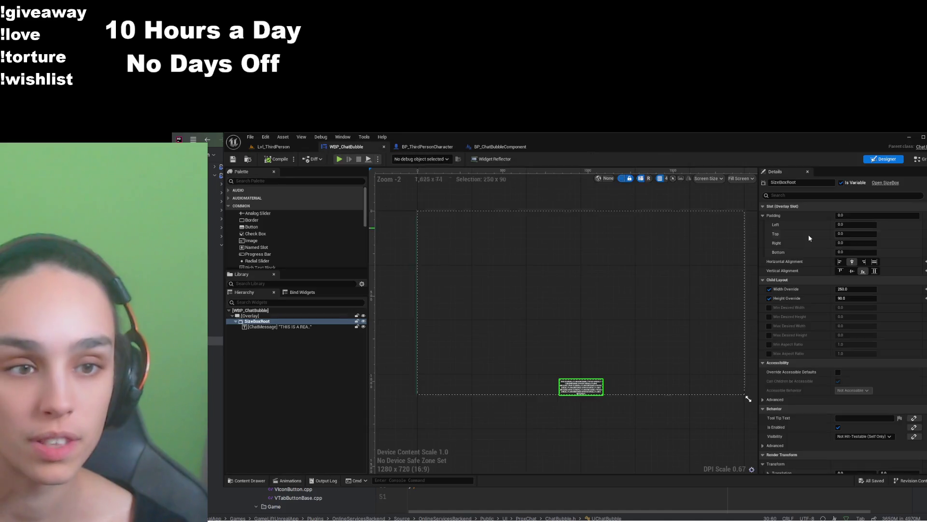
Set ChatMessage's font size to 100, compile, save and preview it in BP_ThirdPersonCharacter
{"action": "left_click", "coordinate": [821, 195]}
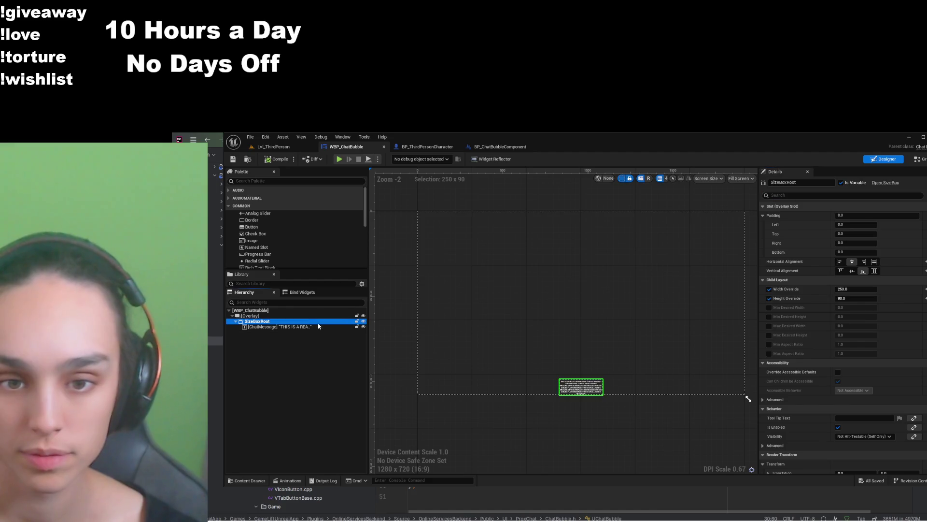
{"action": "left_click", "coordinate": [279, 327]}
{"action": "left_click", "coordinate": [811, 195]}
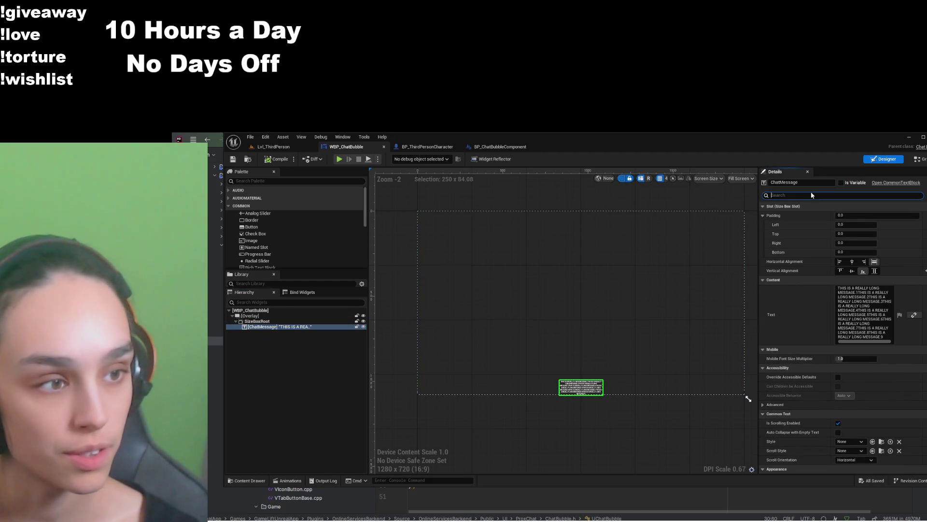
{"action": "type", "text": "font"}
{"action": "left_click", "coordinate": [852, 261]}
{"action": "type", "text": "100"}
{"action": "key", "text": "Return"}
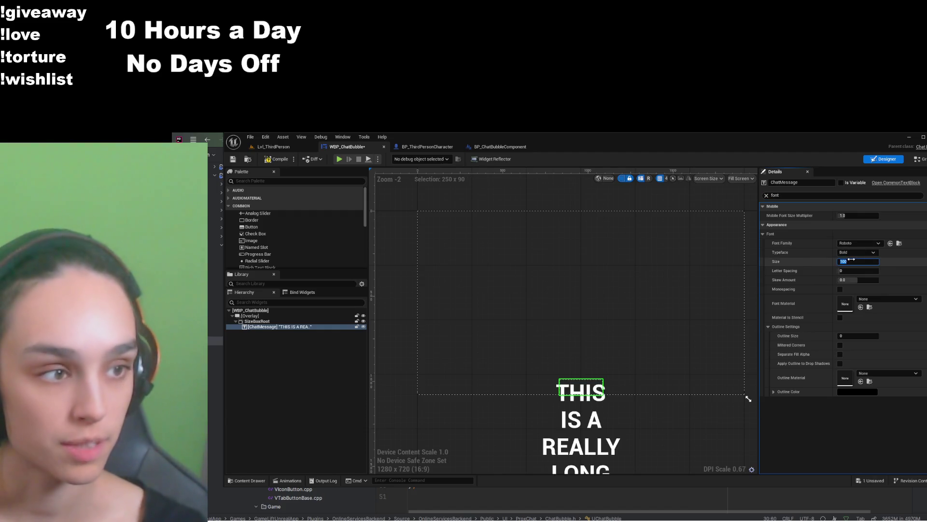
{"action": "left_click", "coordinate": [276, 159]}
{"action": "left_click", "coordinate": [232, 159]}
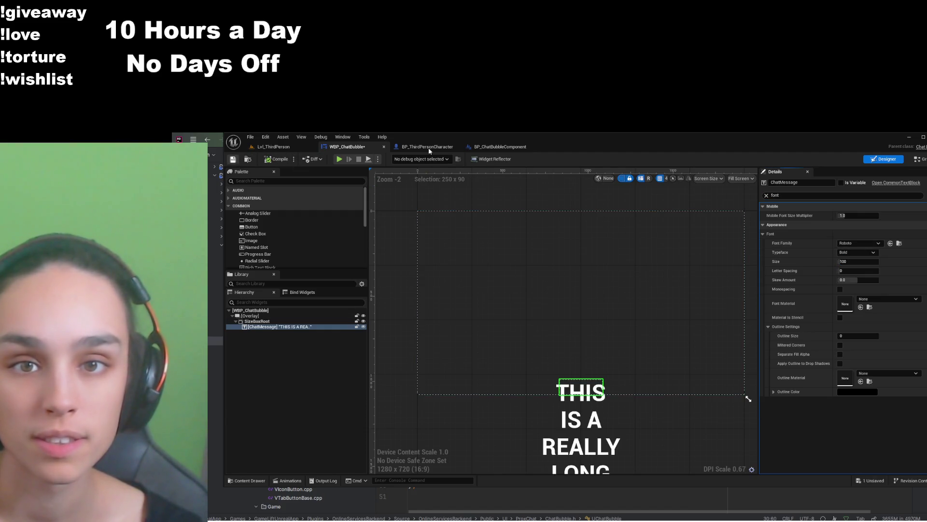
{"action": "left_click", "coordinate": [428, 147]}
Back in WBP_ChatBubble, restore the font size to 7.5 and compile and save
{"action": "left_click", "coordinate": [346, 147]}
{"action": "left_click", "coordinate": [858, 261]}
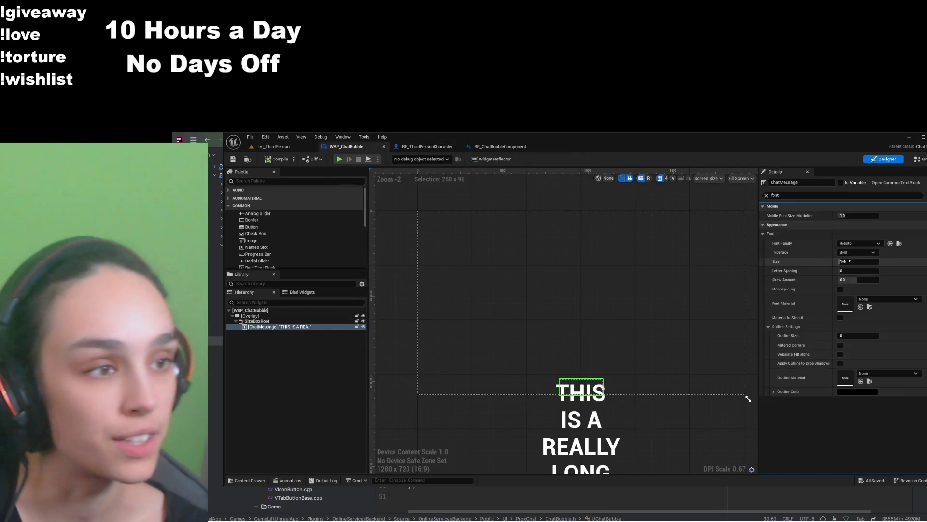
{"action": "type", "text": "7.5"}
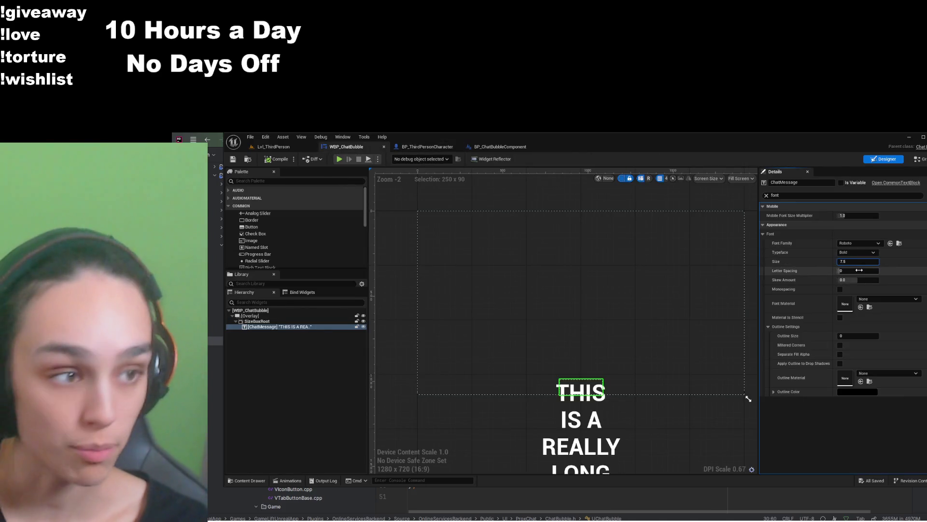
{"action": "key", "text": "Return"}
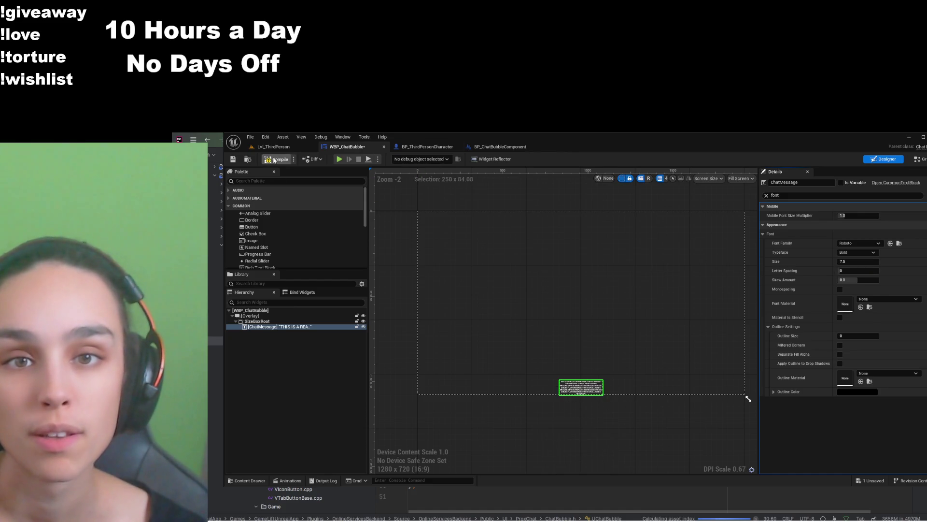
{"action": "left_click", "coordinate": [233, 160]}
Zoom in on the long-message bubble above the character, then return to WBP_ChatBubble
{"action": "left_click", "coordinate": [425, 146]}
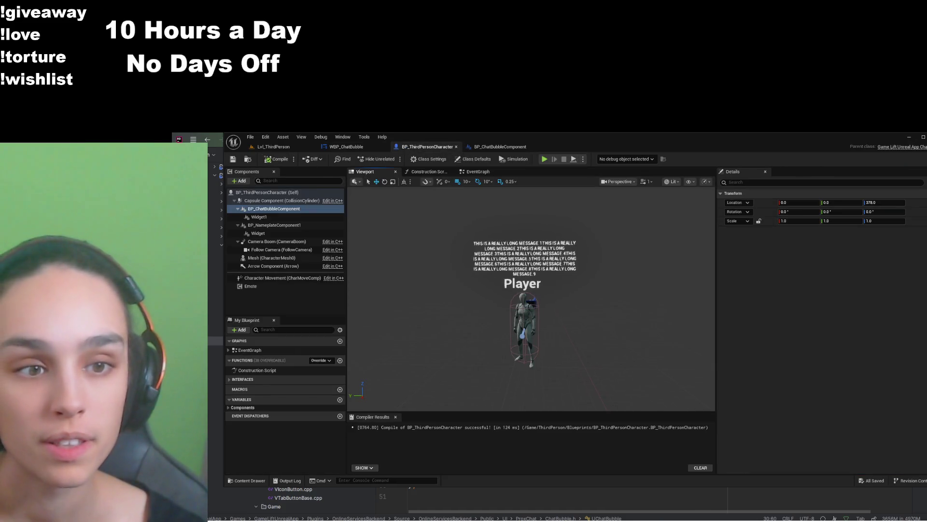
{"action": "scroll", "coordinate": [532, 290], "scroll_direction": "down", "scroll_amount": 3}
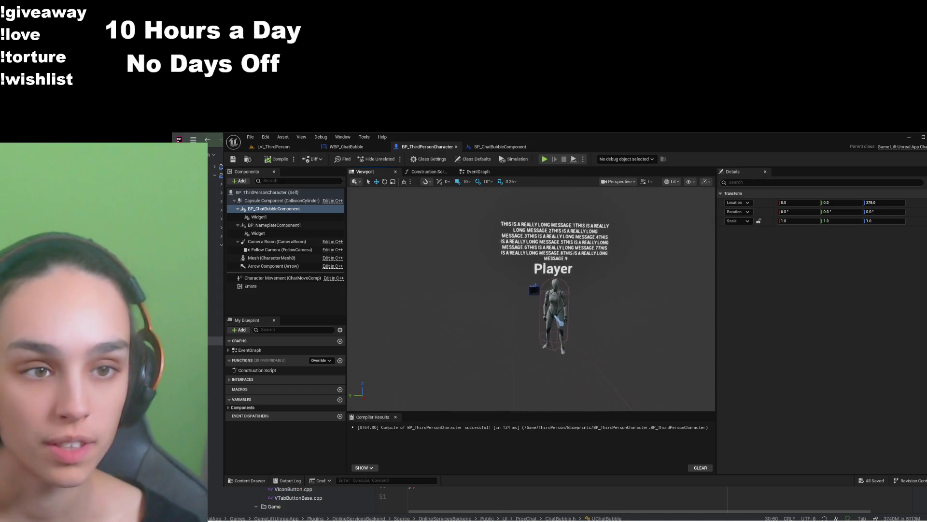
{"action": "scroll", "coordinate": [527, 299], "scroll_direction": "up", "scroll_amount": 1}
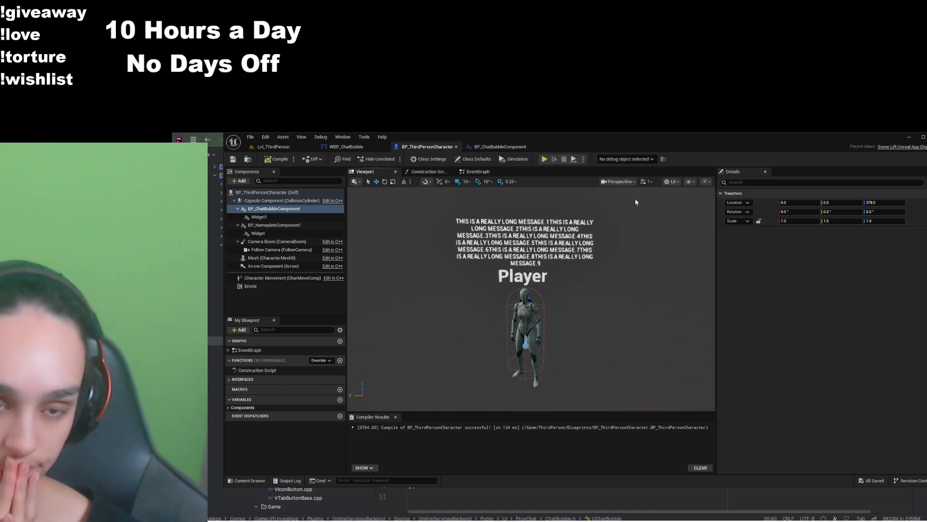
{"action": "scroll", "coordinate": [635, 202], "scroll_direction": "down", "scroll_amount": 5}
{"action": "scroll", "coordinate": [532, 297], "scroll_direction": "up", "scroll_amount": 5}
{"action": "scroll", "coordinate": [531, 297], "scroll_direction": "down", "scroll_amount": 5}
{"action": "scroll", "coordinate": [532, 297], "scroll_direction": "up", "scroll_amount": 6}
{"action": "scroll", "coordinate": [531, 297], "scroll_direction": "down", "scroll_amount": 6}
{"action": "scroll", "coordinate": [531, 297], "scroll_direction": "up", "scroll_amount": 6}
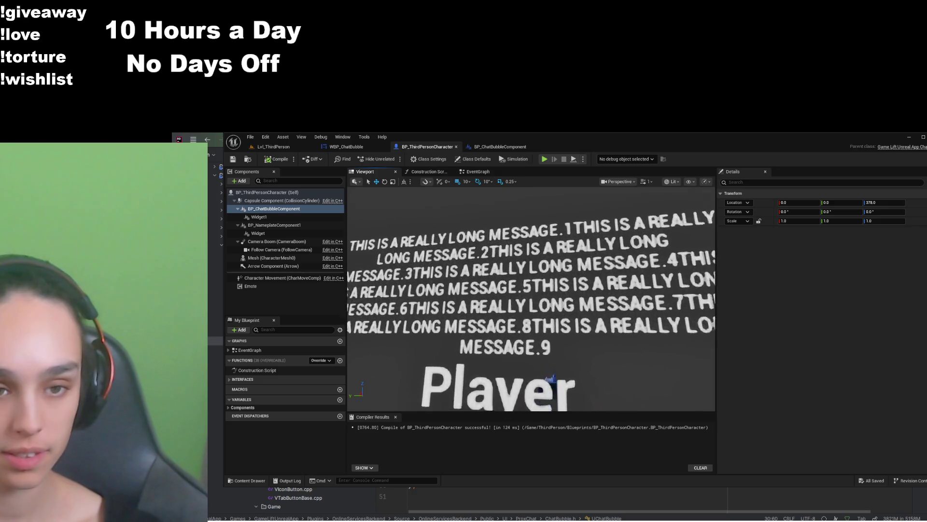
{"action": "scroll", "coordinate": [531, 297], "scroll_direction": "up", "scroll_amount": 3}
{"action": "scroll", "coordinate": [531, 297], "scroll_direction": "down", "scroll_amount": 5}
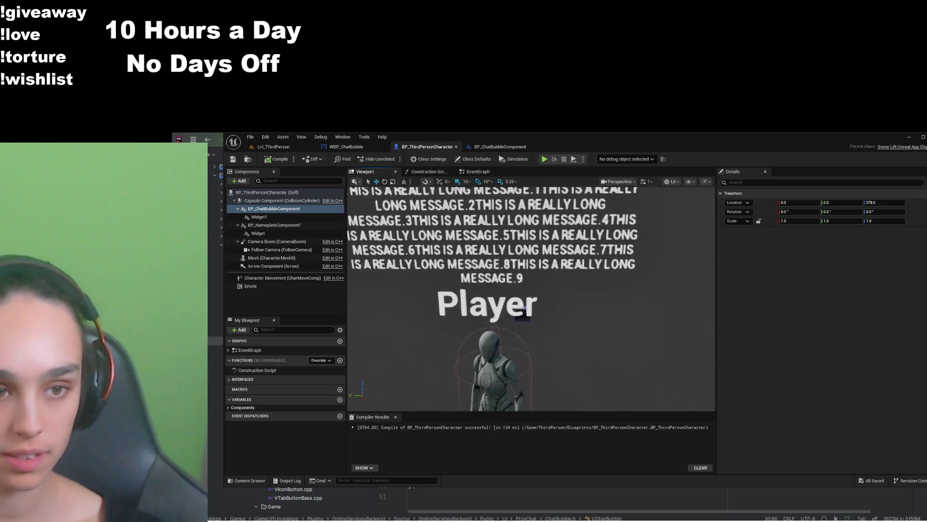
{"action": "scroll", "coordinate": [531, 297], "scroll_direction": "down", "scroll_amount": 5}
{"action": "scroll", "coordinate": [531, 297], "scroll_direction": "up", "scroll_amount": 4}
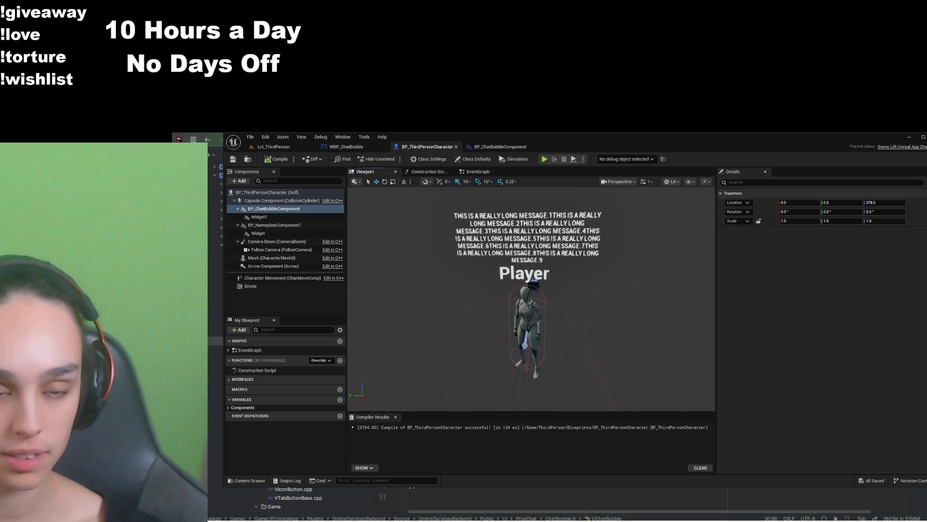
{"action": "scroll", "coordinate": [531, 297], "scroll_direction": "down", "scroll_amount": 4}
{"action": "scroll", "coordinate": [628, 227], "scroll_direction": "up", "scroll_amount": 4}
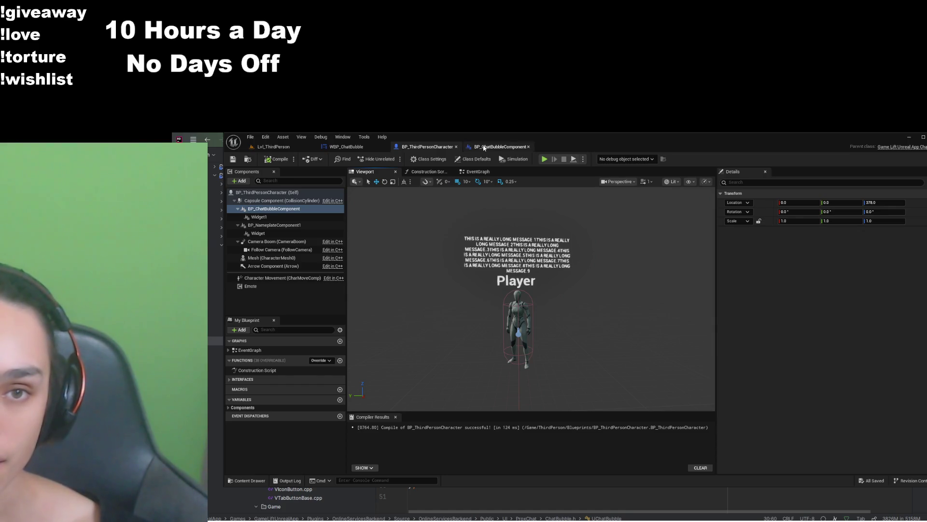
{"action": "left_click", "coordinate": [498, 146]}
{"action": "left_click", "coordinate": [346, 147]}
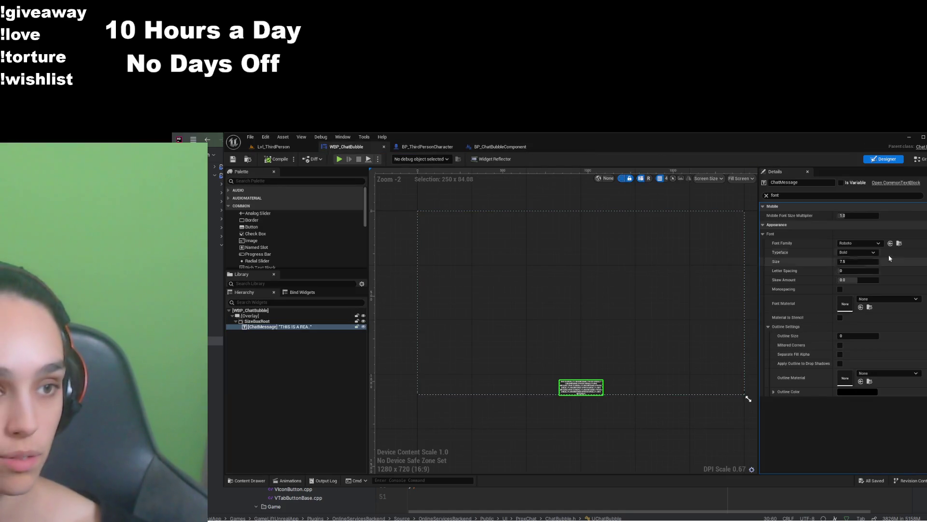
Clear the font filter, set SizeBoxRoot's Height Override to 45, and save the widget
{"action": "left_click", "coordinate": [279, 322]}
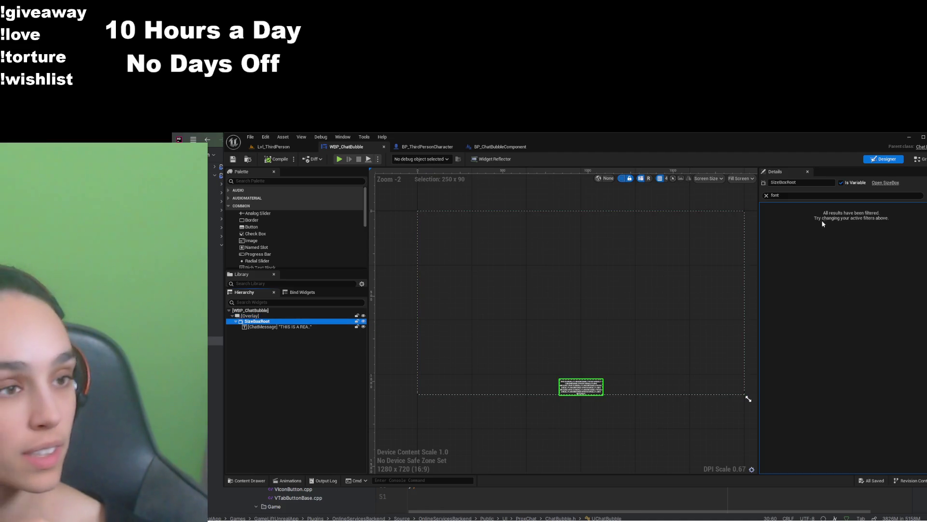
{"action": "left_click", "coordinate": [766, 195]}
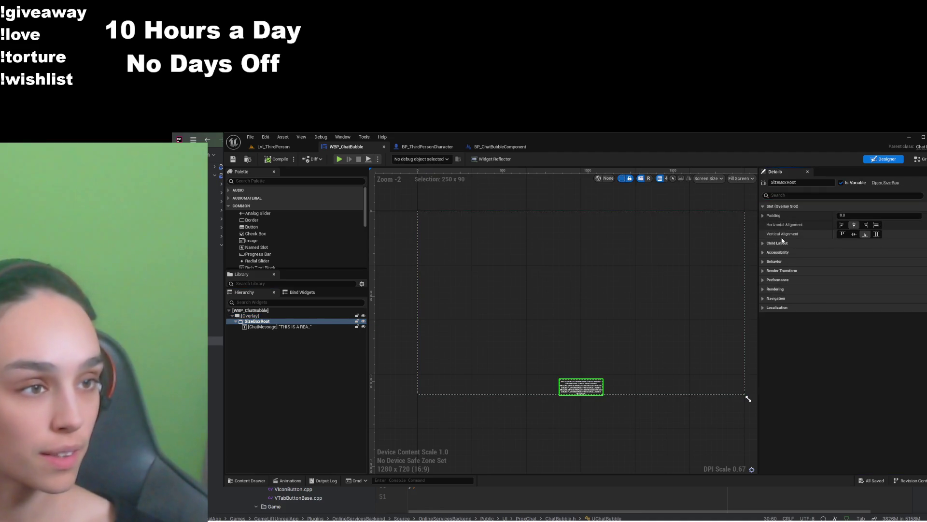
{"action": "left_click", "coordinate": [854, 263]}
{"action": "type", "text": "5"}
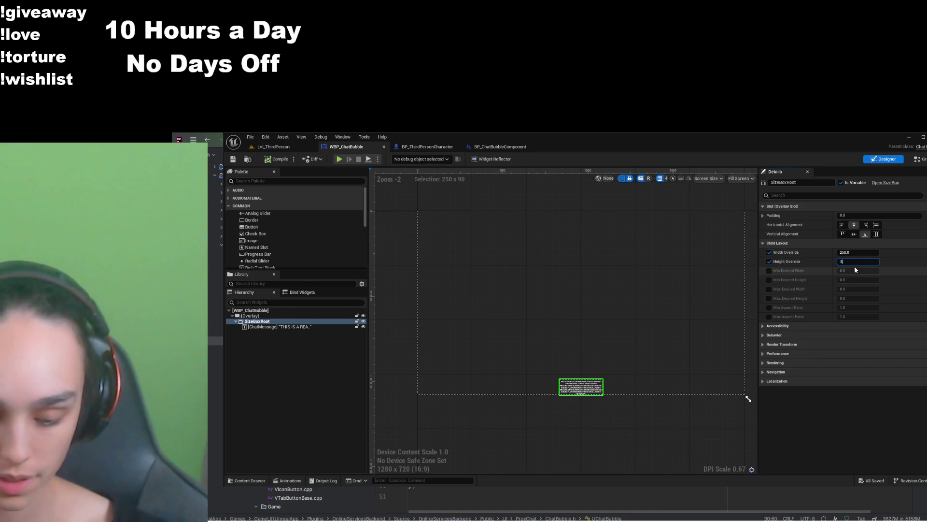
{"action": "type", "text": "0"}
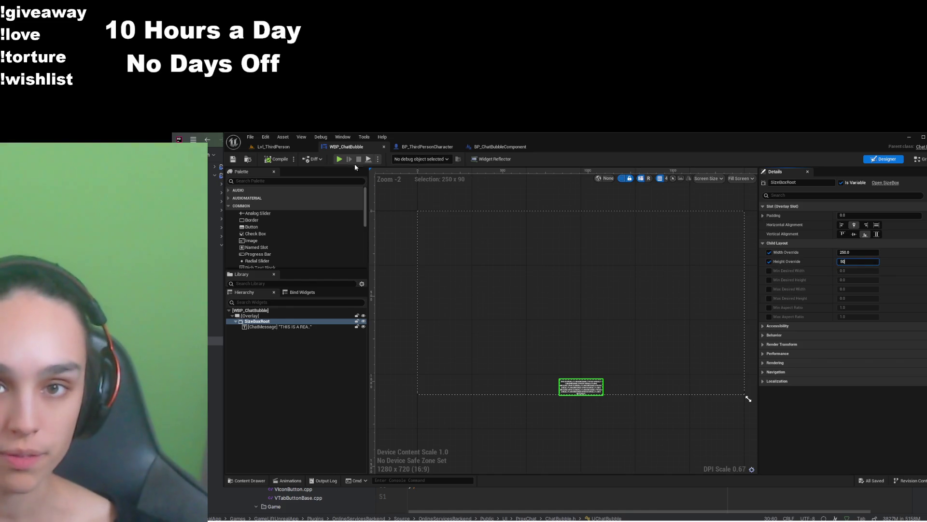
{"action": "key", "text": "BackSpace"}
{"action": "key", "text": "BackSpace"}
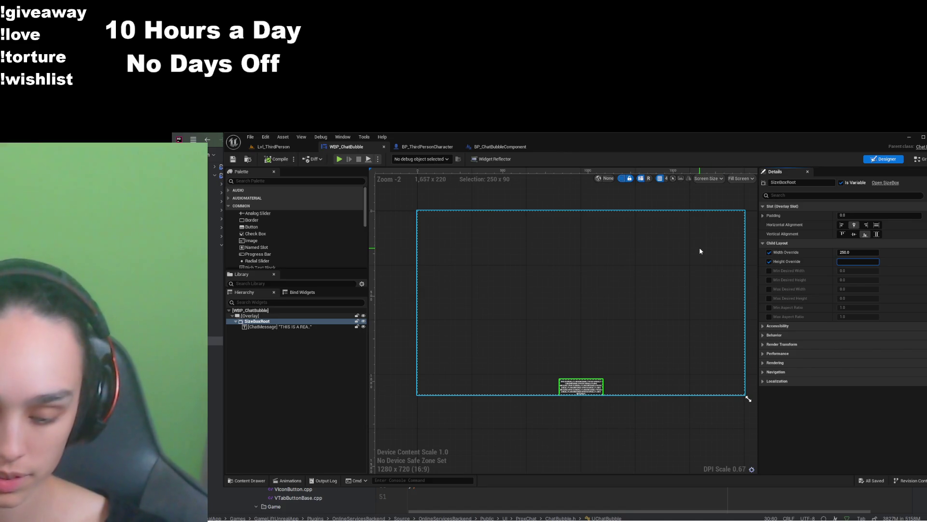
{"action": "type", "text": "45"}
{"action": "key", "text": "Return"}
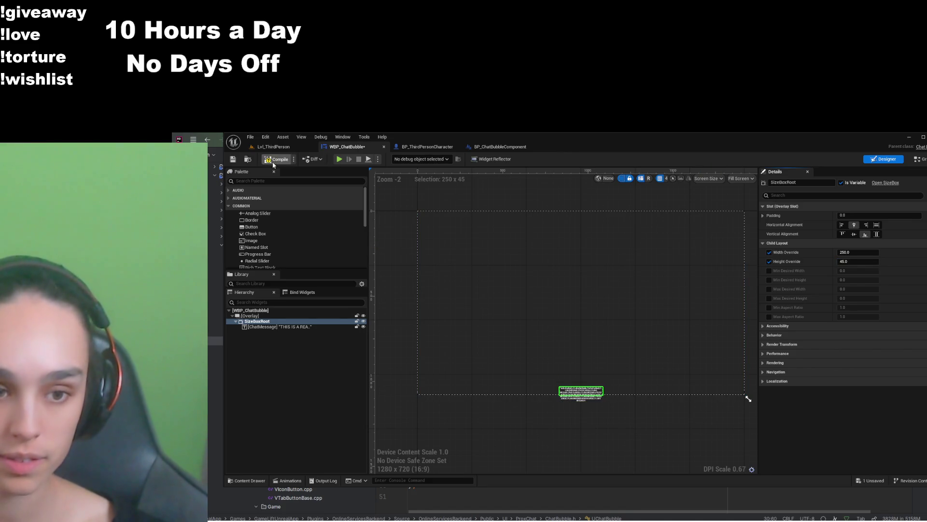
{"action": "left_click", "coordinate": [234, 160]}
{"action": "scroll", "coordinate": [561, 419], "scroll_direction": "up", "scroll_amount": 5}
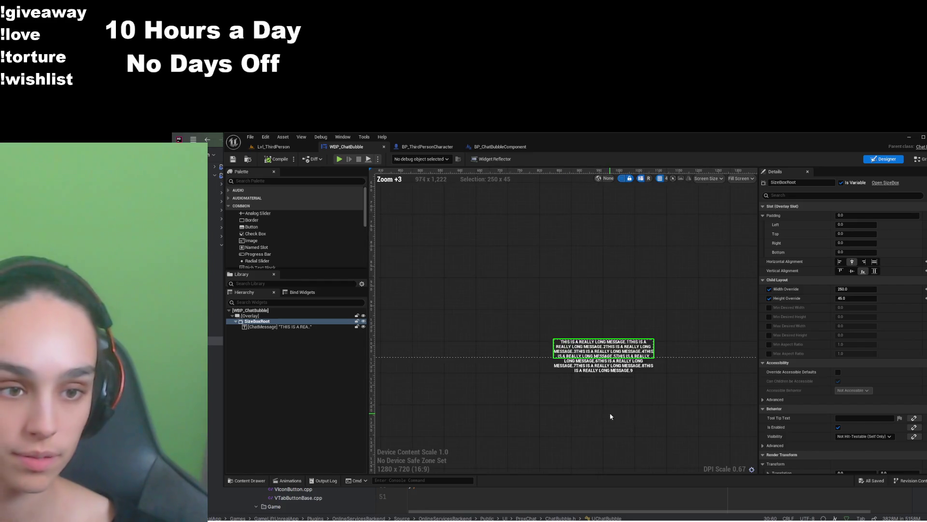
Check the bubble in BP_ThirdPersonCharacter, then return to WBP_ChatBubble and select ChatMessage
{"action": "left_click", "coordinate": [498, 146]}
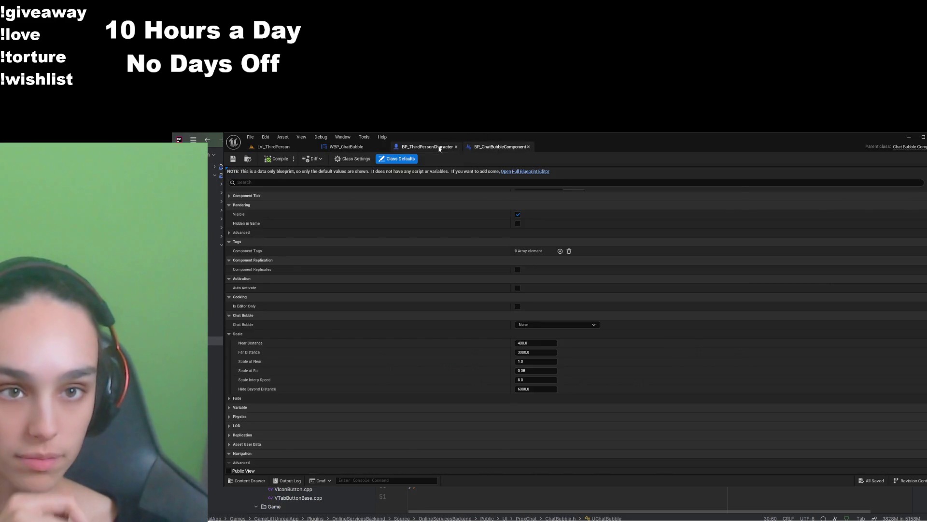
{"action": "left_click", "coordinate": [425, 146]}
{"action": "scroll", "coordinate": [485, 250], "scroll_direction": "up", "scroll_amount": 3}
{"action": "scroll", "coordinate": [483, 261], "scroll_direction": "up", "scroll_amount": 3}
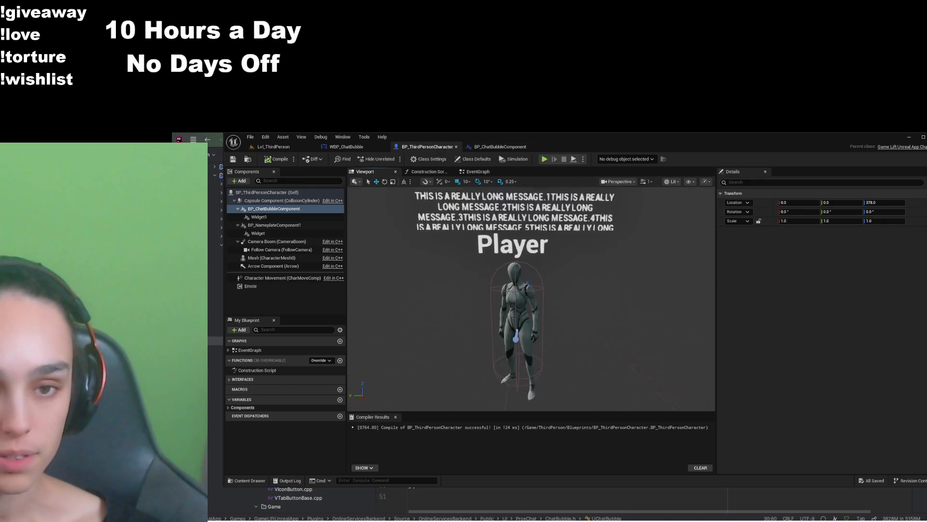
{"action": "scroll", "coordinate": [497, 257], "scroll_direction": "down", "scroll_amount": 5}
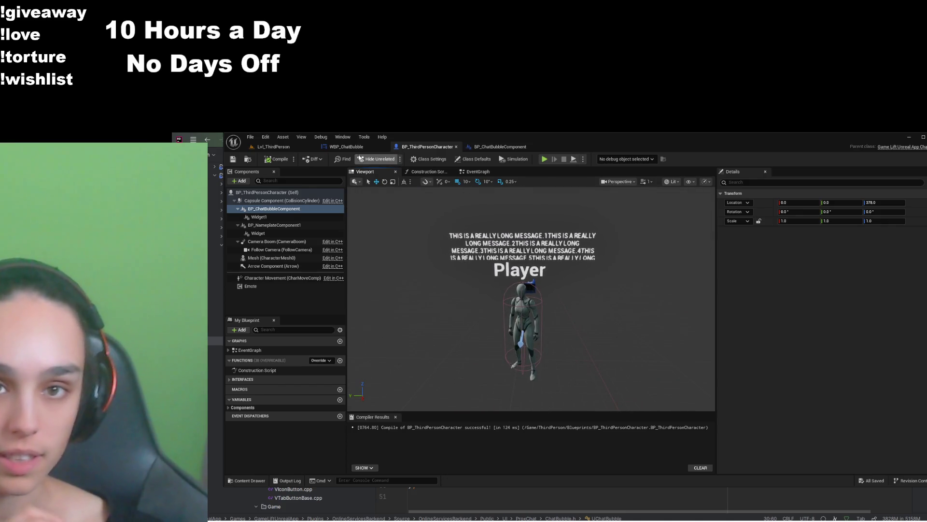
{"action": "left_click", "coordinate": [346, 146]}
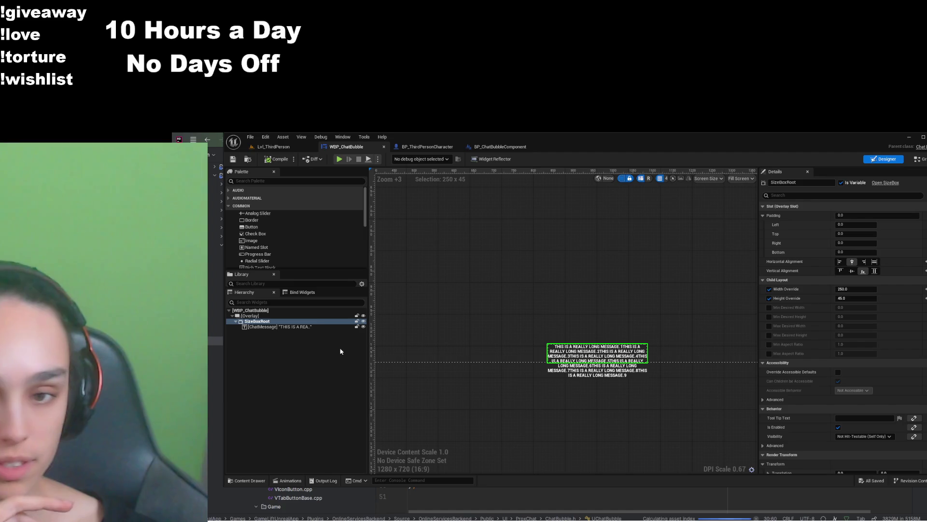
{"action": "left_click", "coordinate": [313, 326]}
Filter Details by 'font', set ChatMessage's font size to 5, then compile and save
{"action": "left_click", "coordinate": [811, 197]}
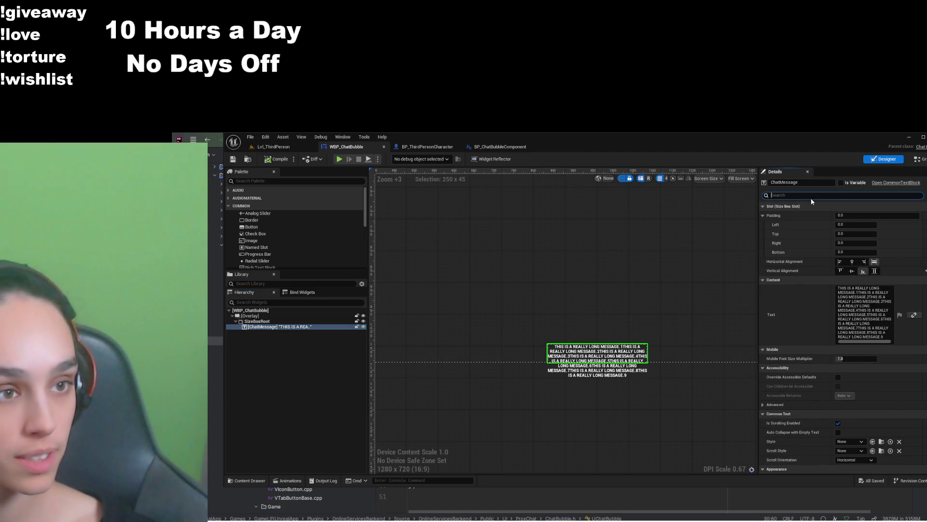
{"action": "type", "text": "font"}
{"action": "left_click", "coordinate": [859, 261]}
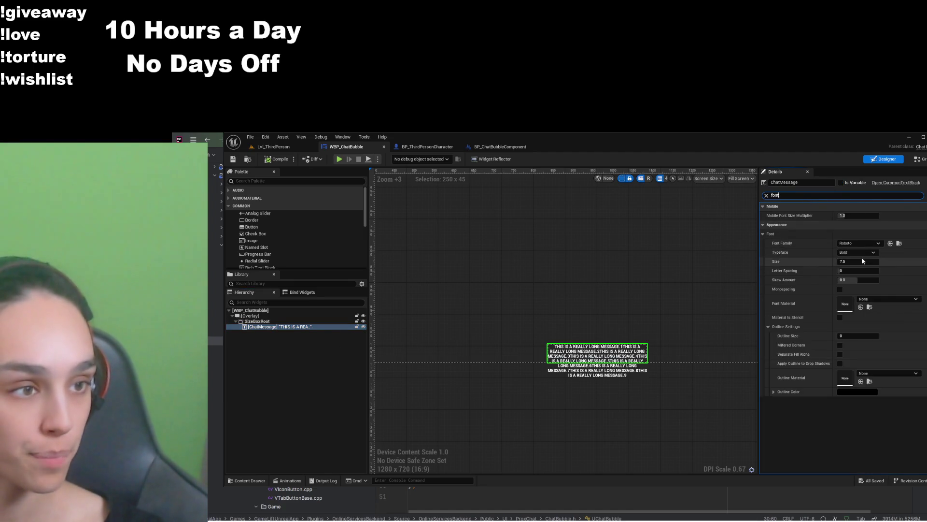
{"action": "type", "text": "5"}
{"action": "key", "text": "Return"}
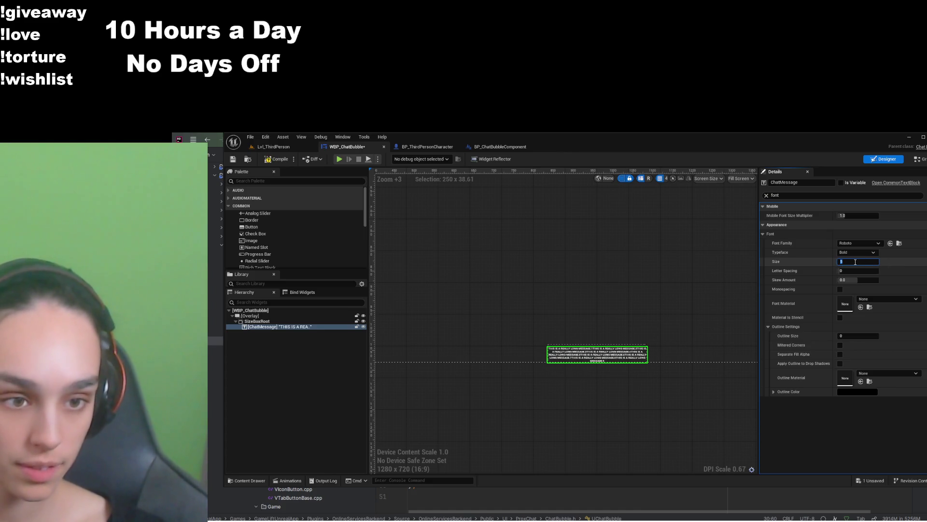
{"action": "left_click", "coordinate": [280, 160]}
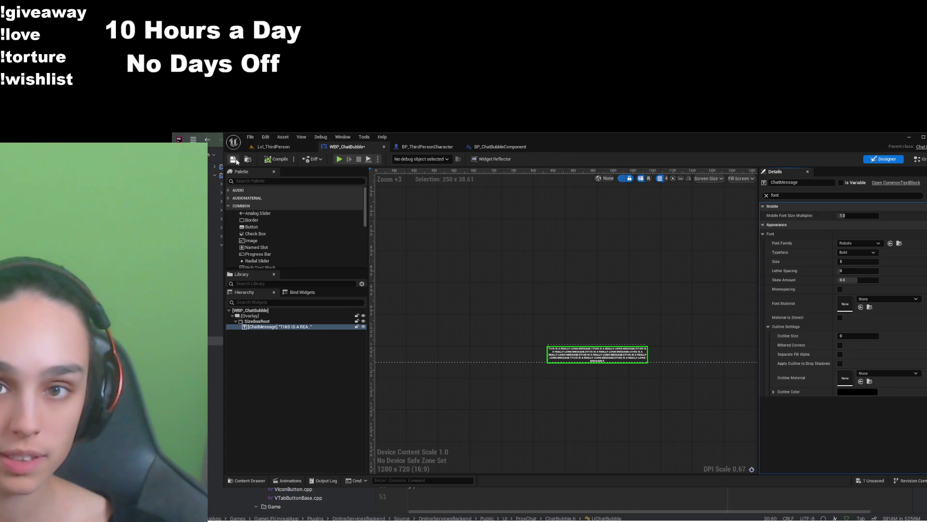
{"action": "left_click", "coordinate": [234, 159]}
Preview the smaller text on the character, then select SizeBoxRoot in the designer
{"action": "left_click", "coordinate": [427, 146]}
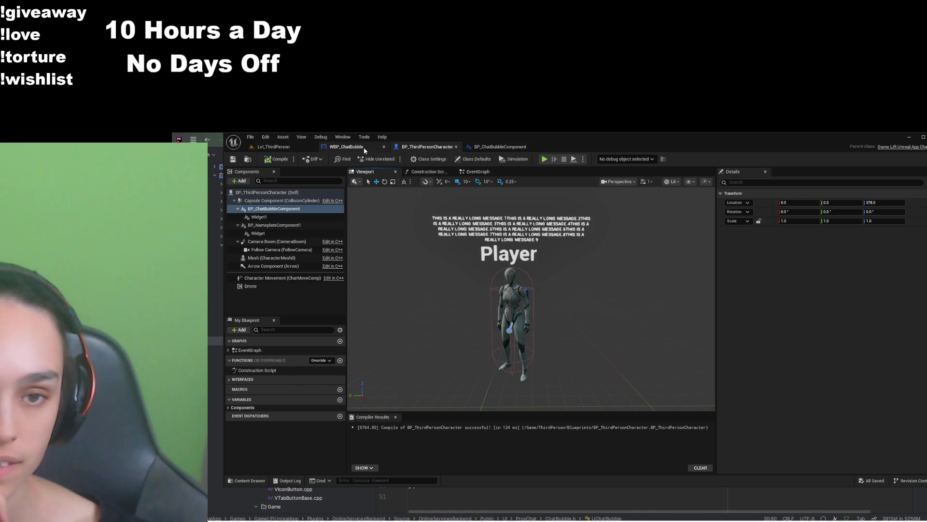
{"action": "left_click", "coordinate": [363, 147]}
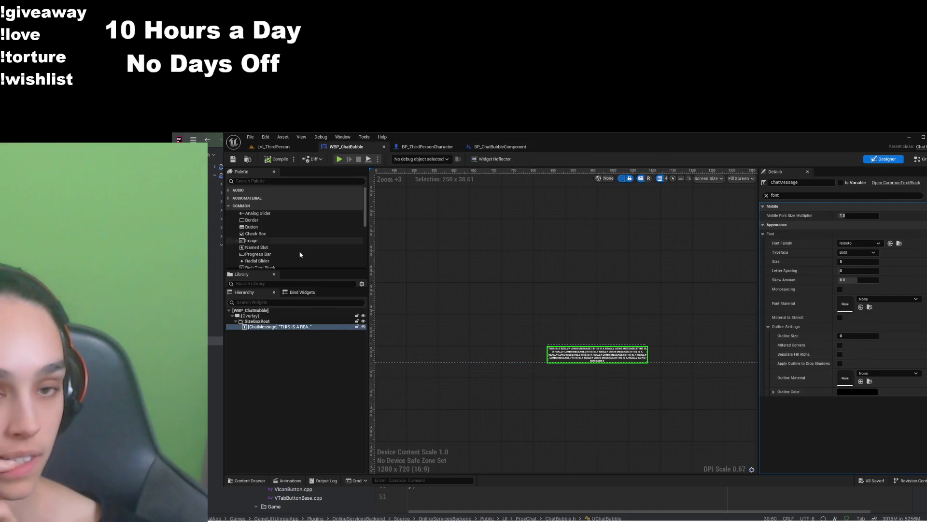
{"action": "left_click", "coordinate": [284, 321]}
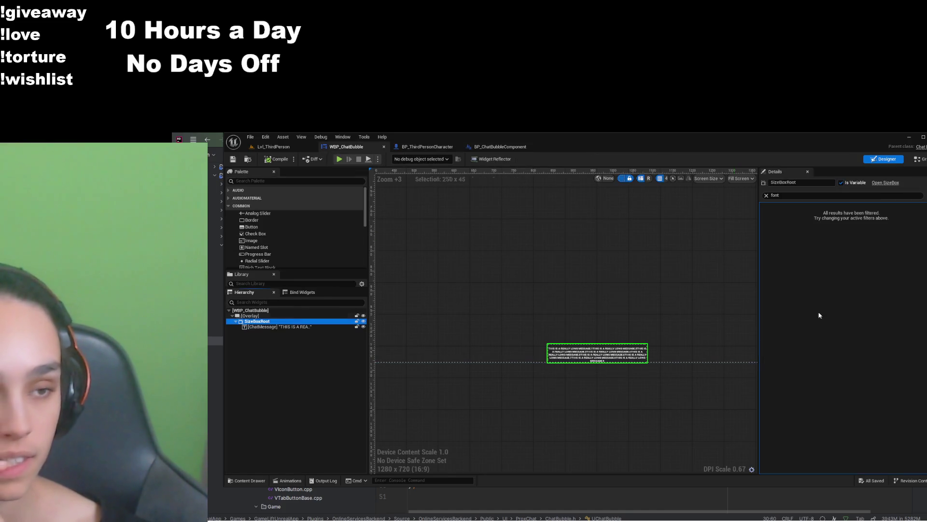
Expand SizeBoxRoot's child layout overrides and test a height override of 1, compiling and previewing
{"action": "left_click", "coordinate": [766, 196]}
{"action": "left_click", "coordinate": [782, 206]}
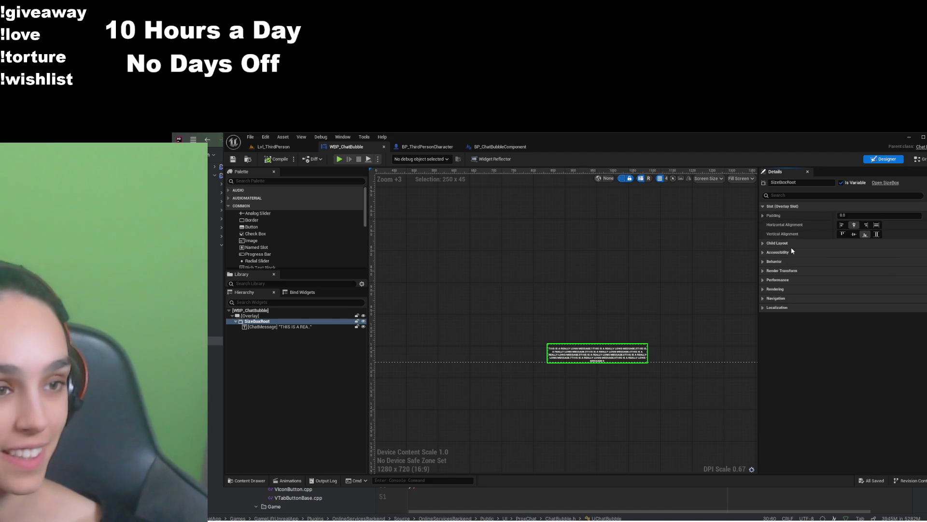
{"action": "left_click", "coordinate": [789, 243]}
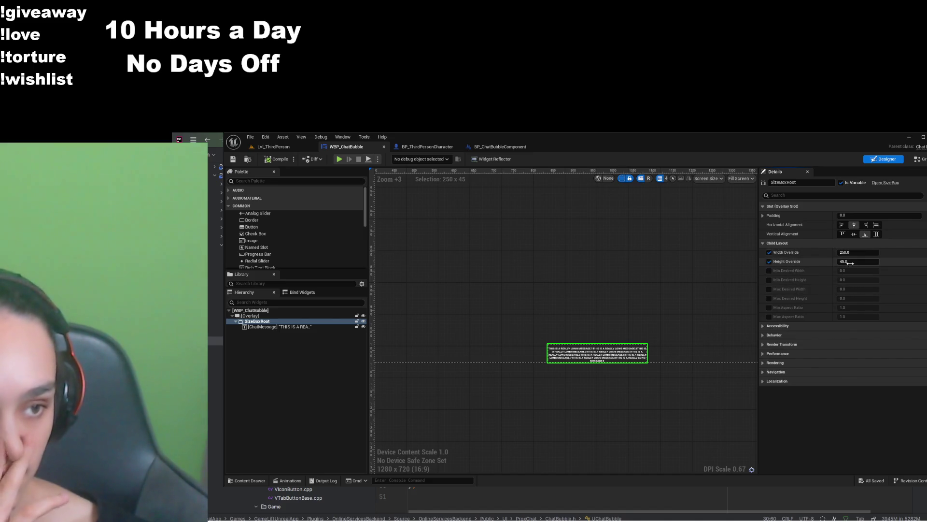
{"action": "type", "text": "1"}
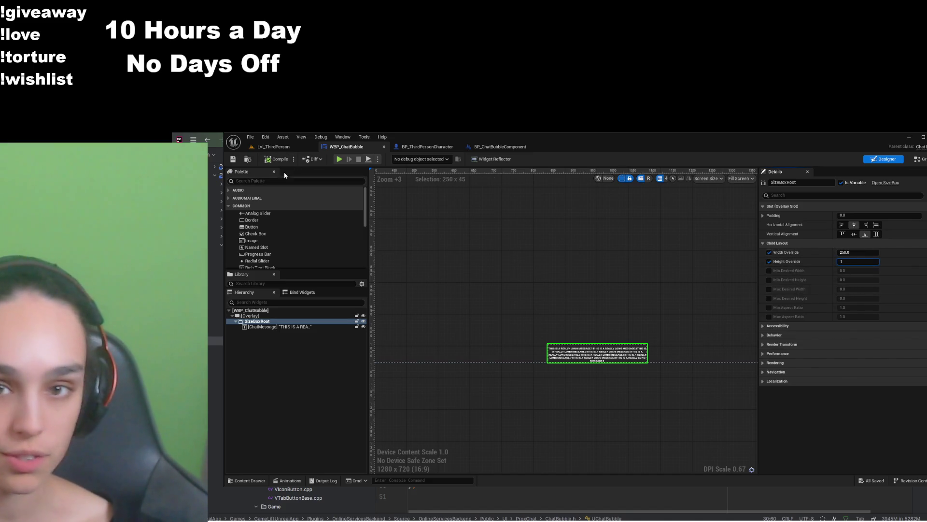
{"action": "key", "text": "Return"}
{"action": "left_click", "coordinate": [279, 162]}
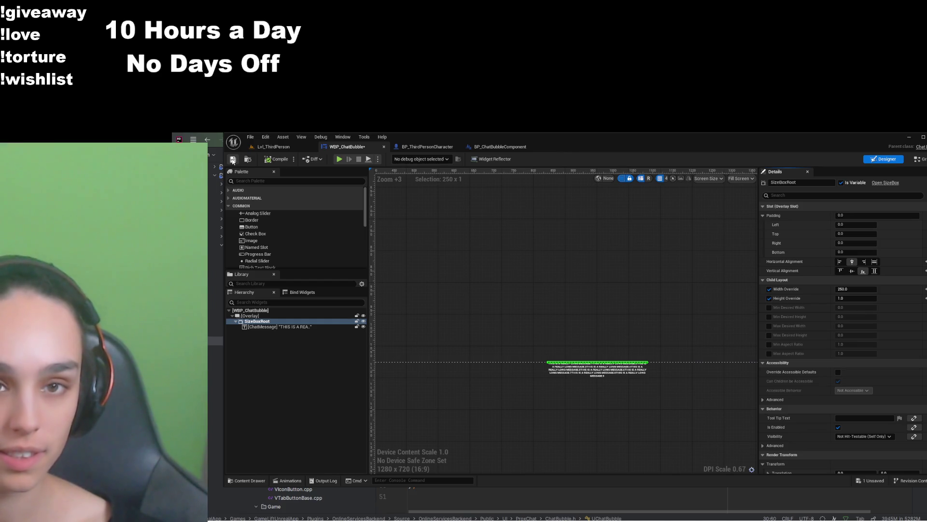
{"action": "left_click", "coordinate": [233, 159]}
{"action": "left_click", "coordinate": [425, 146]}
{"action": "left_click", "coordinate": [347, 147]}
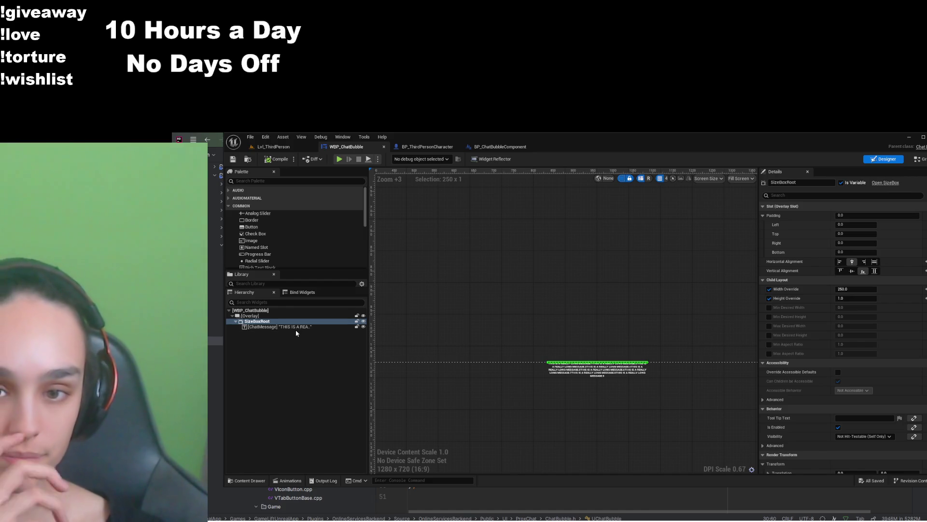
Test a height override of 10, save, and preview the bubble on the character
{"action": "left_click", "coordinate": [848, 299]}
{"action": "type", "text": "10"}
{"action": "key", "text": "Return"}
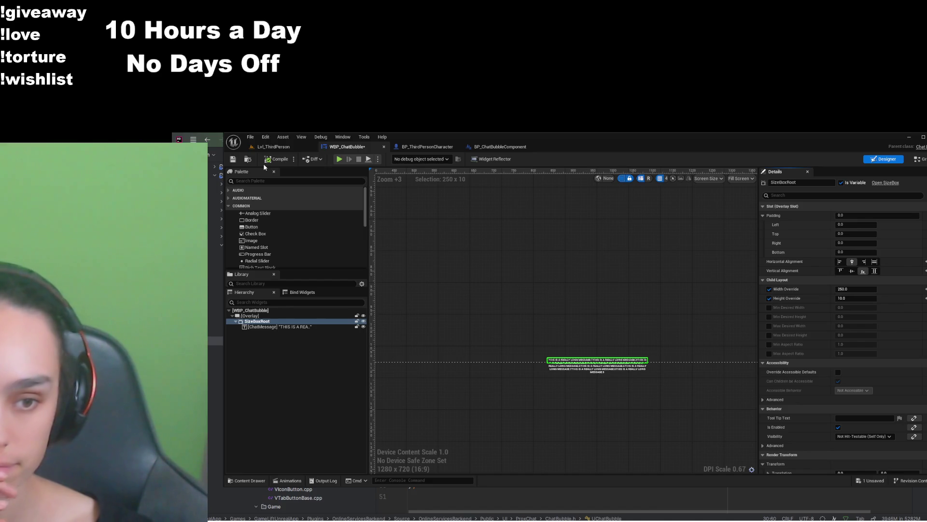
{"action": "left_click", "coordinate": [233, 159]}
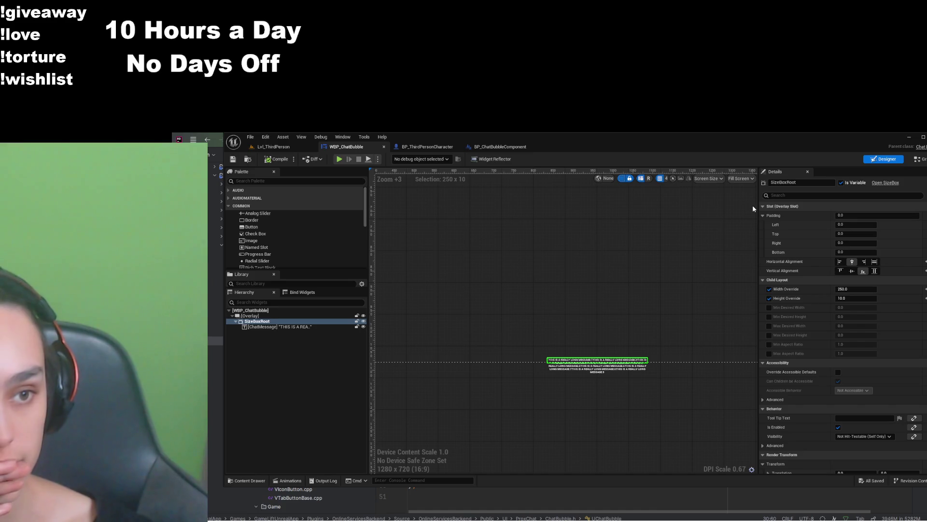
{"action": "scroll", "coordinate": [532, 265], "scroll_direction": "down", "scroll_amount": 5}
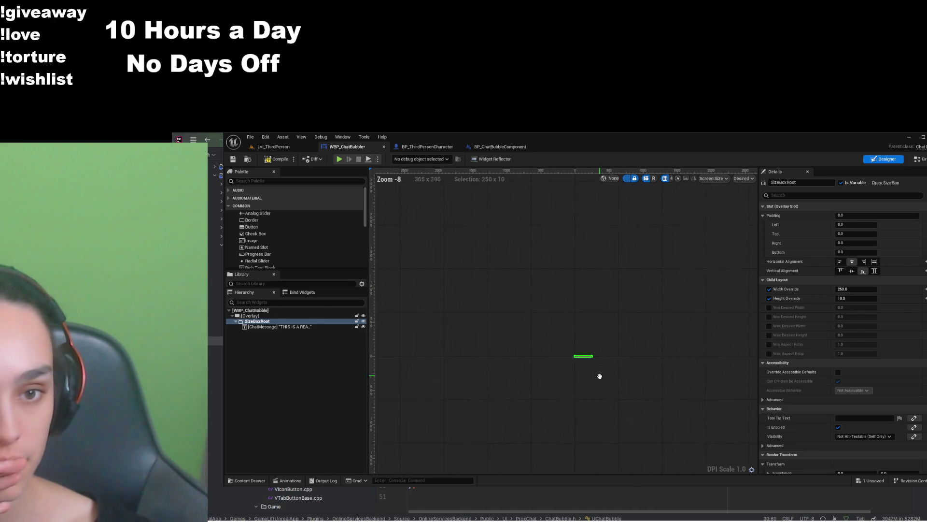
{"action": "left_click", "coordinate": [427, 147]}
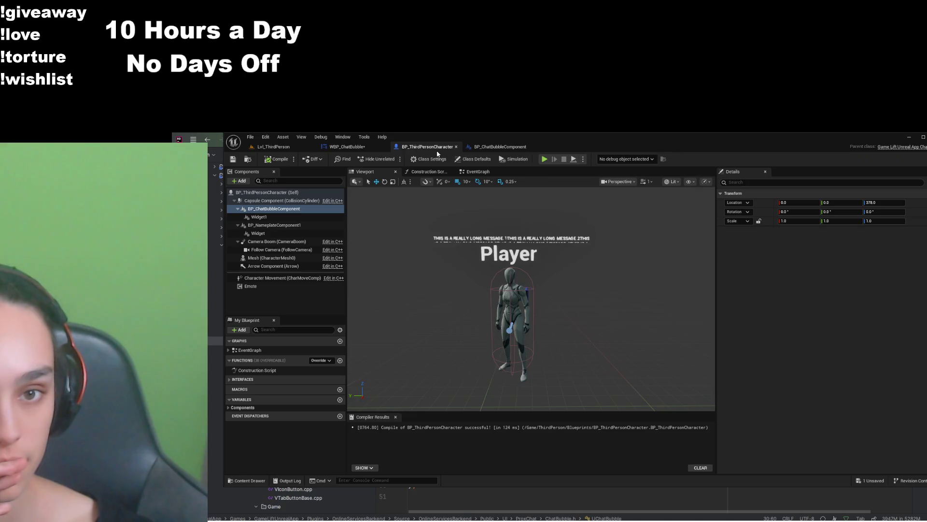
{"action": "left_click", "coordinate": [355, 147]}
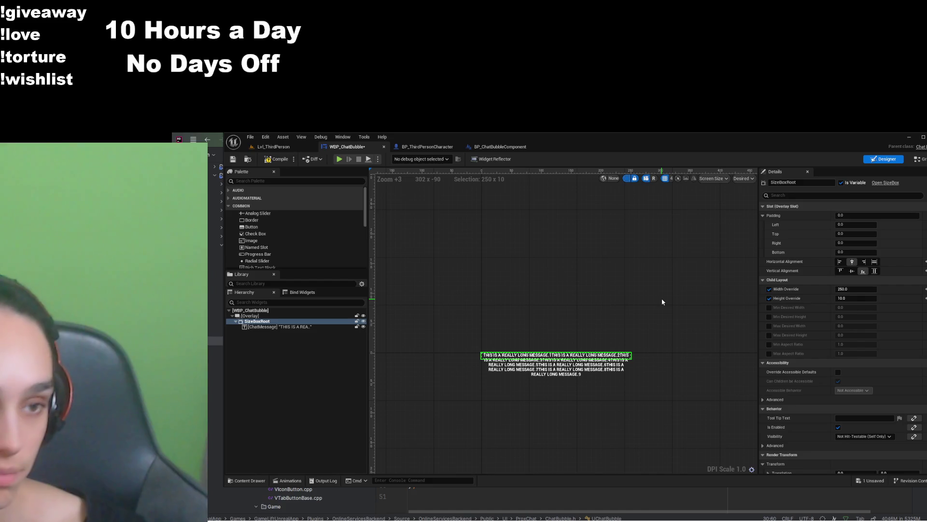
Set SizeBoxRoot's height override to 90 and width override to 200, then compile and save
{"action": "left_click", "coordinate": [858, 298]}
{"action": "type", "text": "1"}
{"action": "key", "text": "Return"}
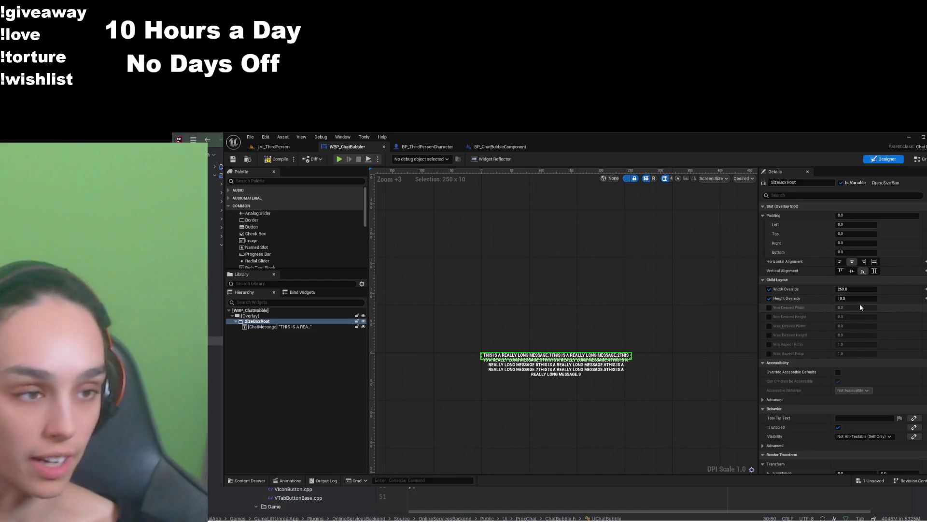
{"action": "mouse_move", "coordinate": [856, 298]}
{"action": "left_mouse_down"}
{"action": "mouse_move", "coordinate": [884, 298]}
{"action": "mouse_move", "coordinate": [856, 298]}
{"action": "left_mouse_up"}
{"action": "type", "text": "90"}
{"action": "left_click", "coordinate": [855, 289]}
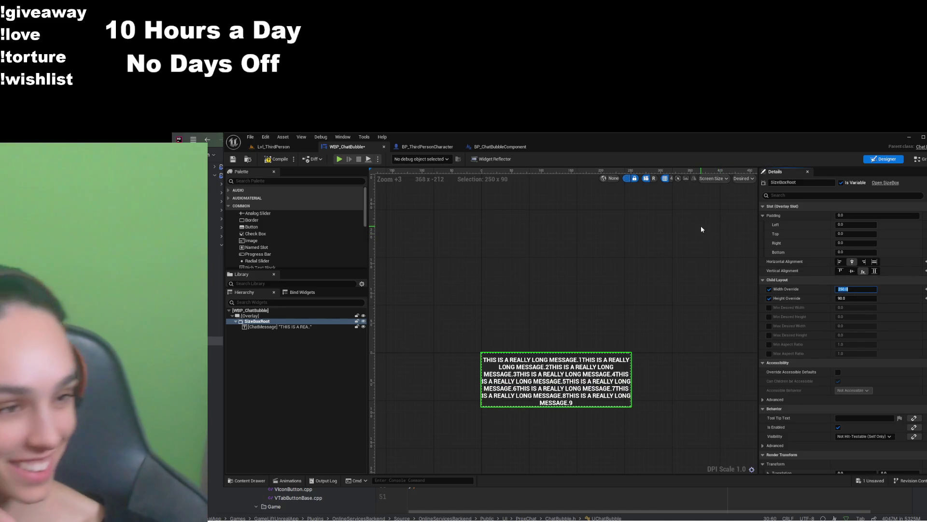
{"action": "type", "text": "200"}
{"action": "key", "text": "Return"}
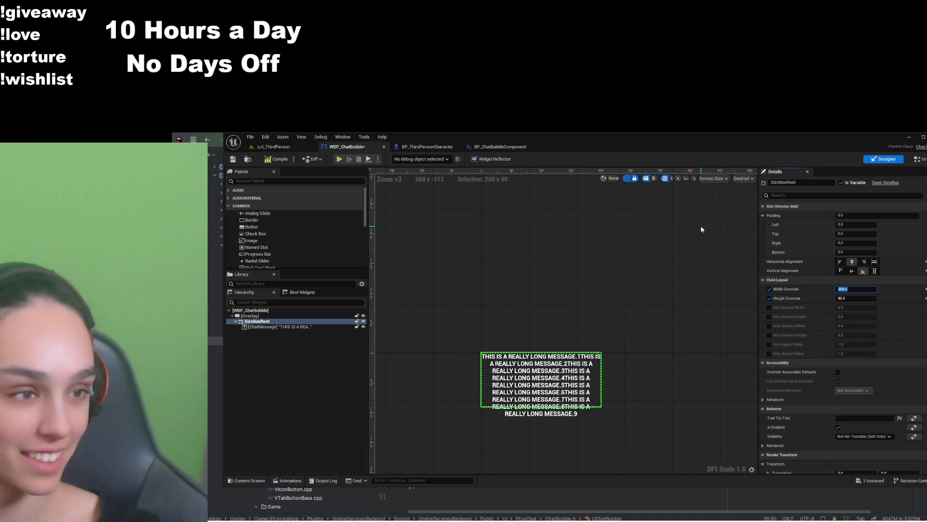
{"action": "left_click", "coordinate": [278, 159]}
{"action": "left_click", "coordinate": [233, 159]}
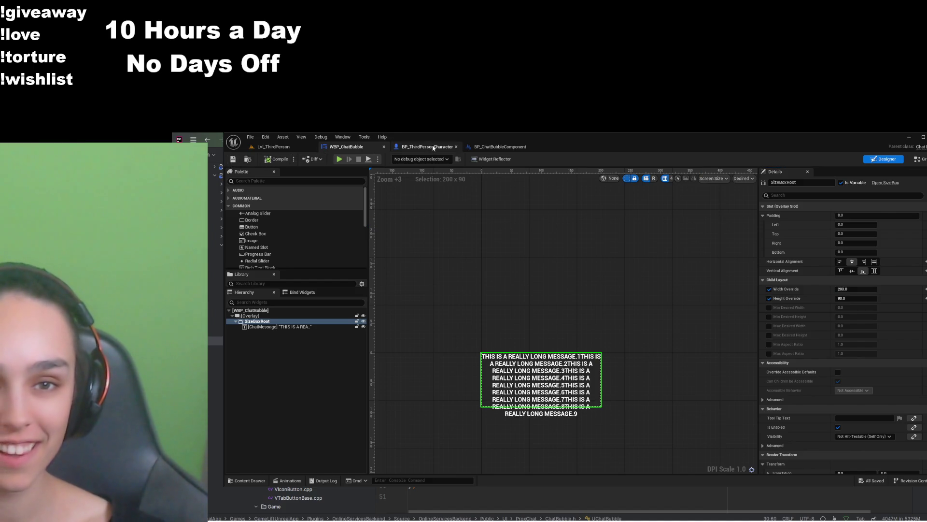
Preview the bubble on the character, then set ChatMessage's font size to 5.15
{"action": "left_click", "coordinate": [427, 146]}
{"action": "left_click_drag", "start_coordinate": [508, 256], "coordinate": [522, 230]}
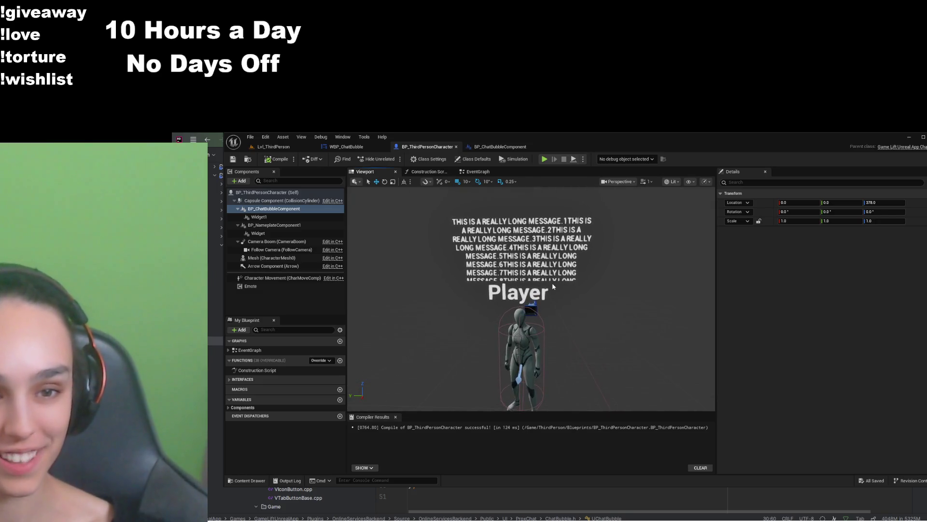
{"action": "left_click", "coordinate": [361, 150]}
{"action": "left_click", "coordinate": [862, 262]}
{"action": "type", "text": "5.1"}
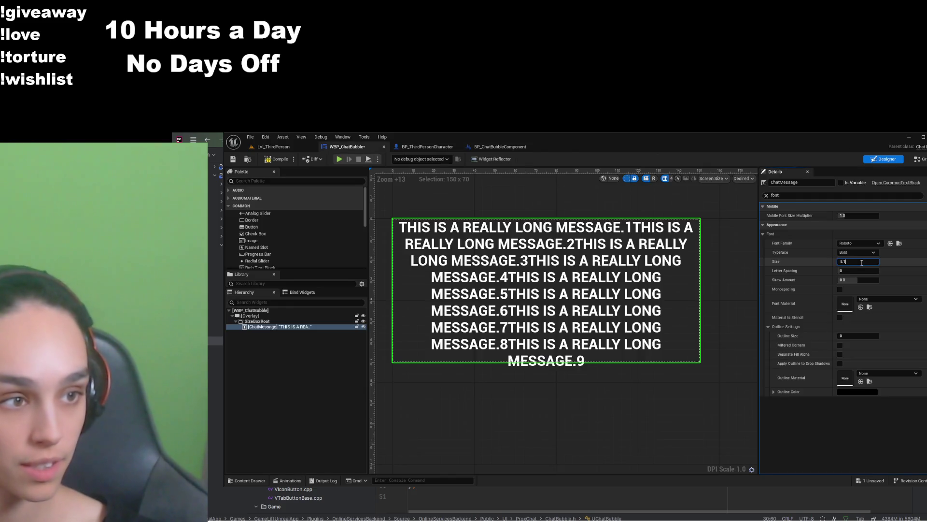
{"action": "key", "text": "Return"}
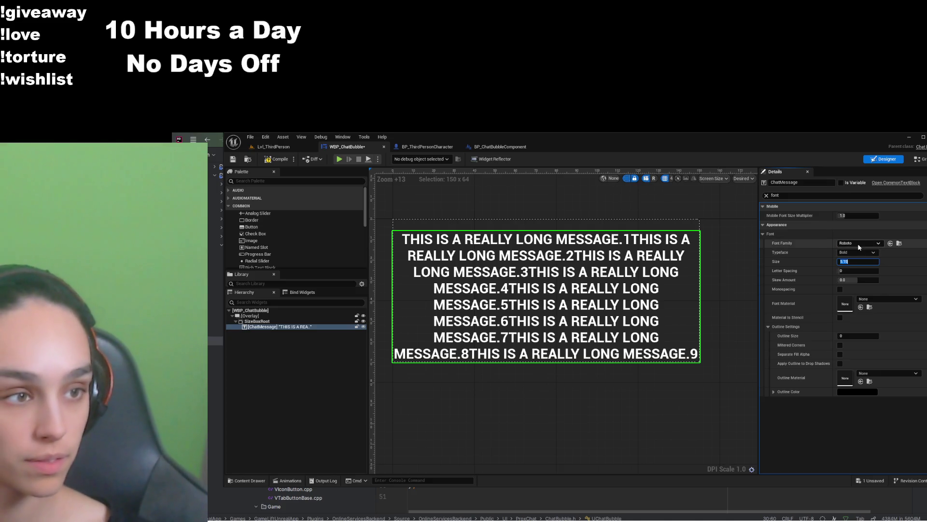
{"action": "key", "text": "Return"}
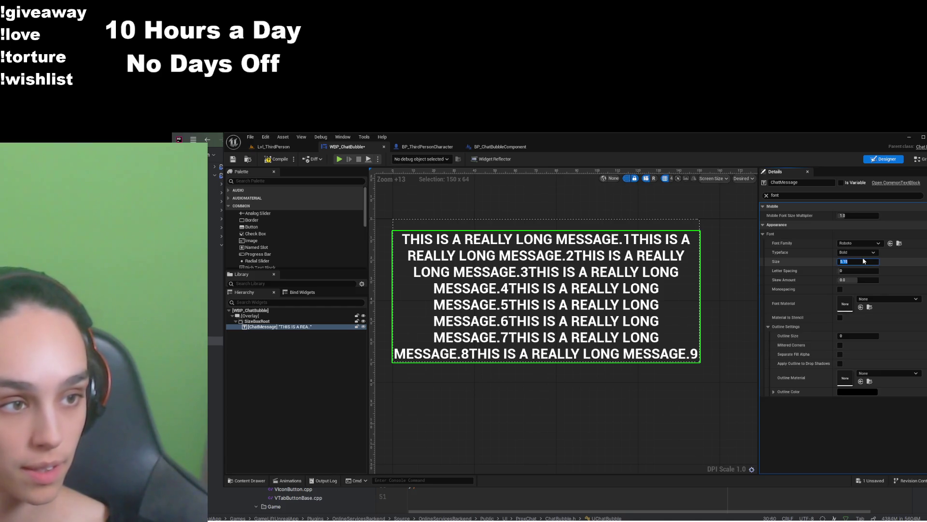
Fine-tune the font size through 5.2 and 5.17, settling at about 5.1
{"action": "type", "text": ".2"}
{"action": "key", "text": "Return"}
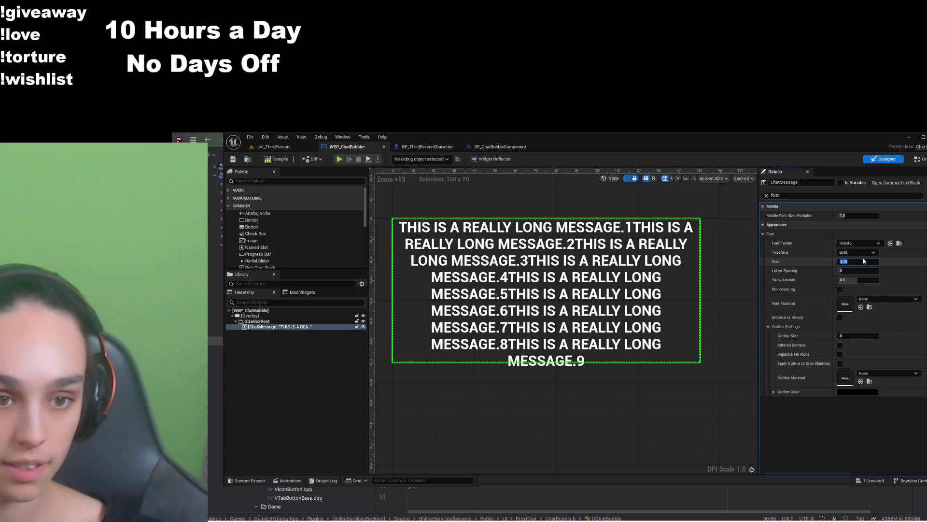
{"action": "type", "text": "5."}
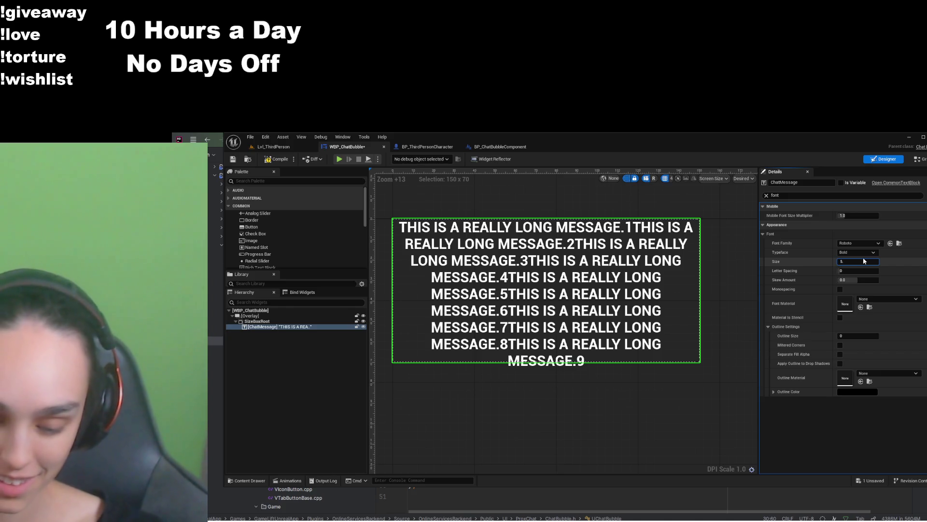
{"action": "type", "text": "17"}
{"action": "key", "text": "Return"}
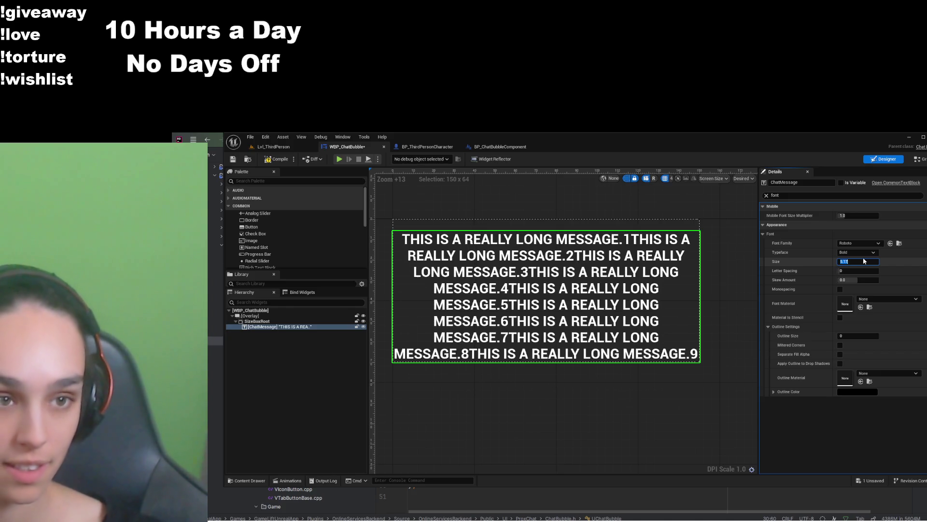
{"action": "left_click", "coordinate": [863, 260]}
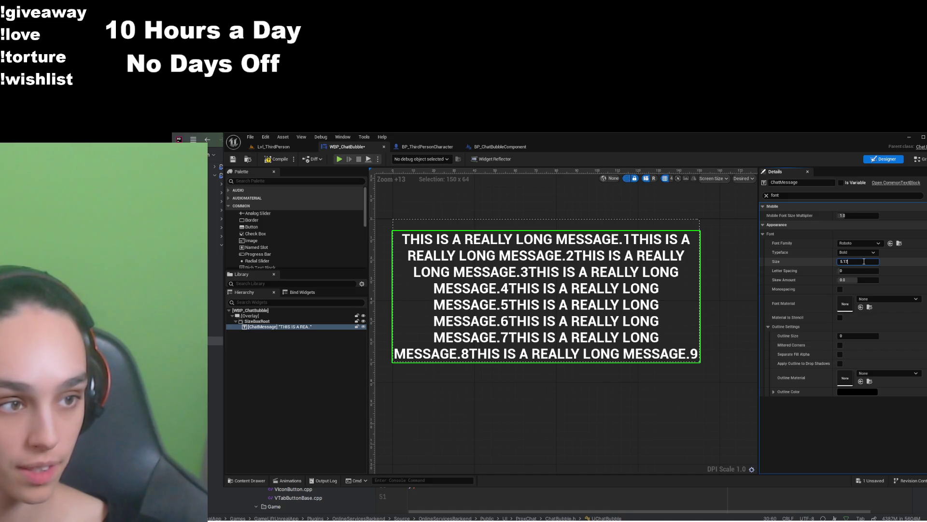
{"action": "key", "text": "BackSpace"}
Compile and save WBP_ChatBubble, then zoom in on the shrunken long message in BP_ThirdPersonCharacter's viewport
{"action": "left_click", "coordinate": [268, 159]}
{"action": "left_click", "coordinate": [233, 161]}
{"action": "left_click", "coordinate": [428, 147]}
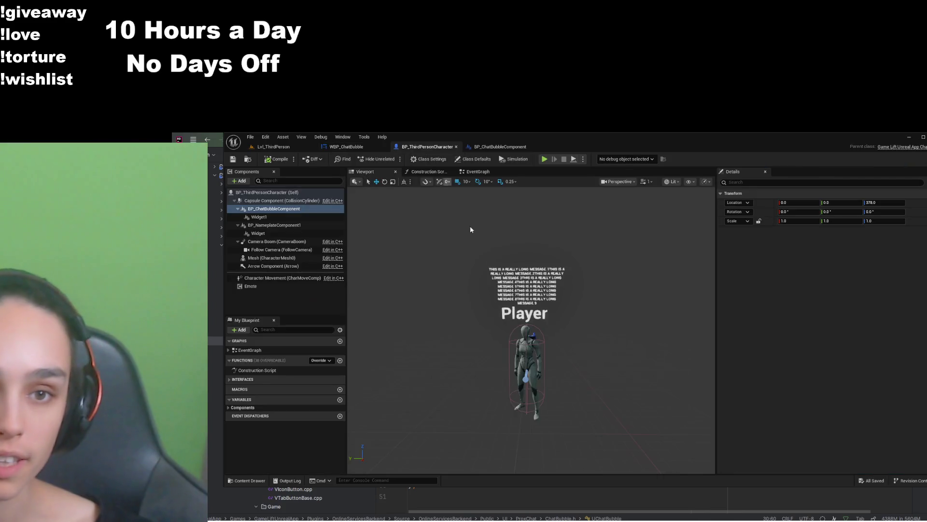
{"action": "scroll", "coordinate": [518, 316], "scroll_direction": "up", "scroll_amount": 5}
{"action": "scroll", "coordinate": [518, 316], "scroll_direction": "down", "scroll_amount": 5}
{"action": "scroll", "coordinate": [519, 316], "scroll_direction": "up", "scroll_amount": 2}
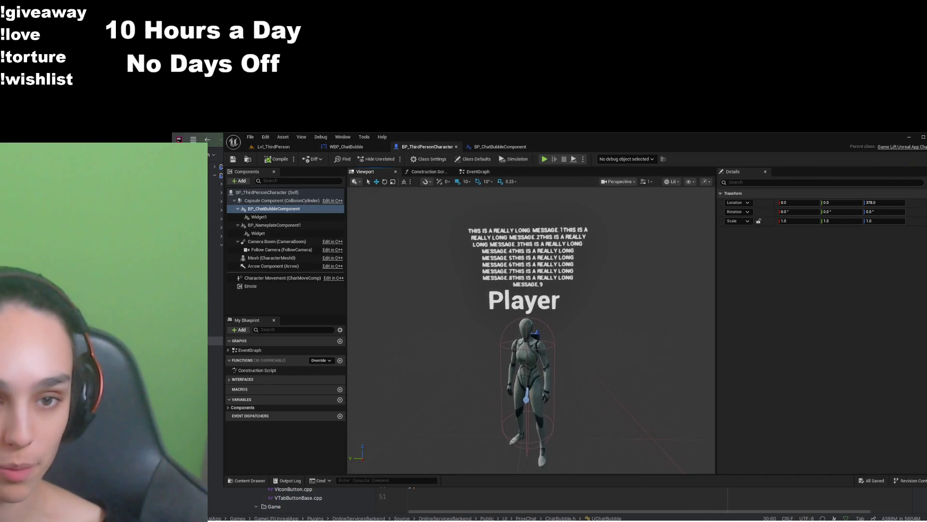
{"action": "scroll", "coordinate": [531, 328], "scroll_direction": "up", "scroll_amount": 3}
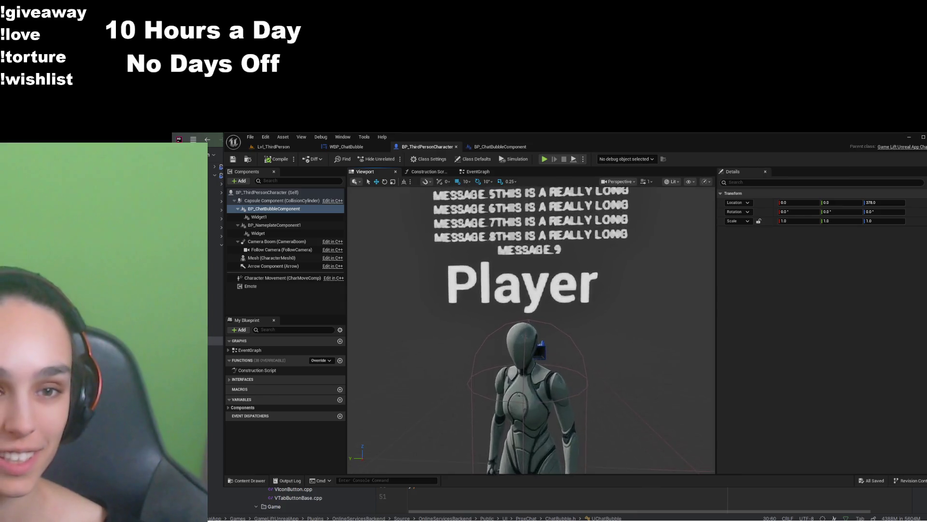
{"action": "scroll", "coordinate": [531, 329], "scroll_direction": "down", "scroll_amount": 3}
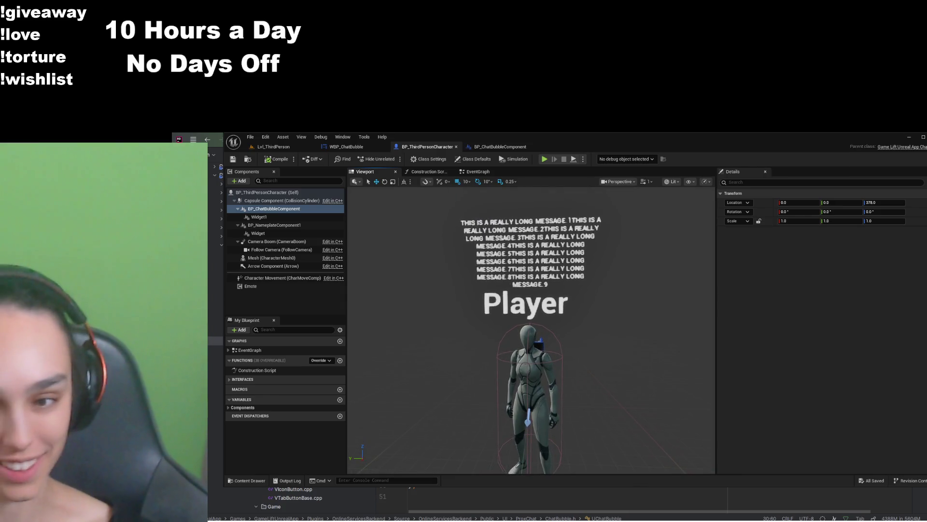
{"action": "scroll", "coordinate": [531, 329], "scroll_direction": "down", "scroll_amount": 2}
{"action": "scroll", "coordinate": [531, 328], "scroll_direction": "up", "scroll_amount": 4}
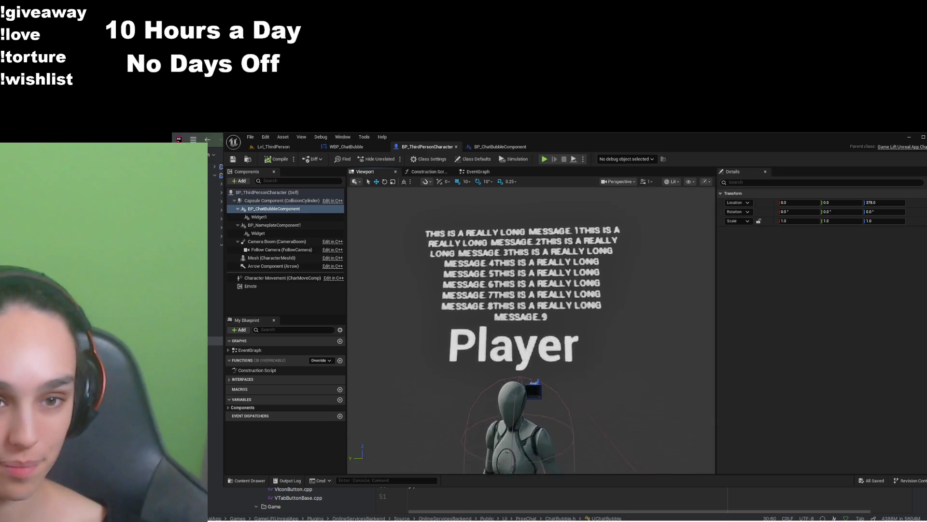
{"action": "scroll", "coordinate": [531, 328], "scroll_direction": "down", "scroll_amount": 5}
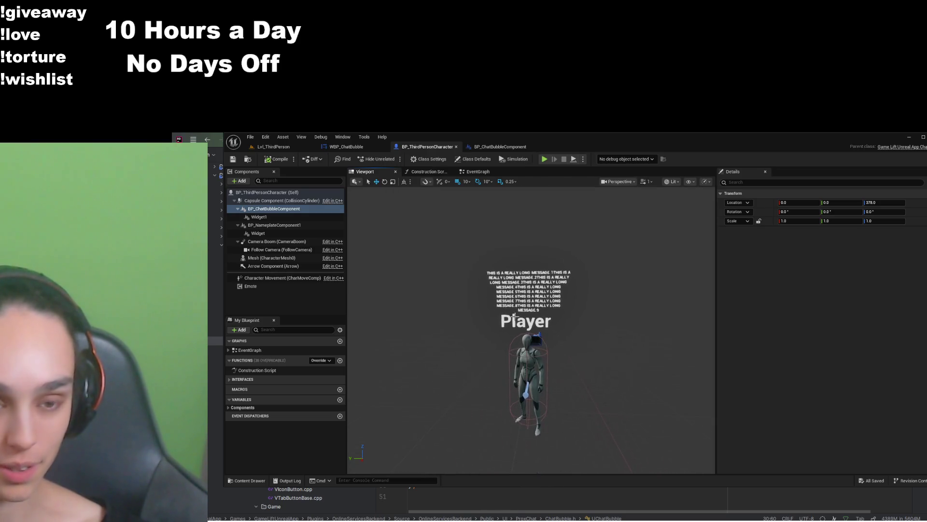
{"action": "left_click", "coordinate": [347, 147]}
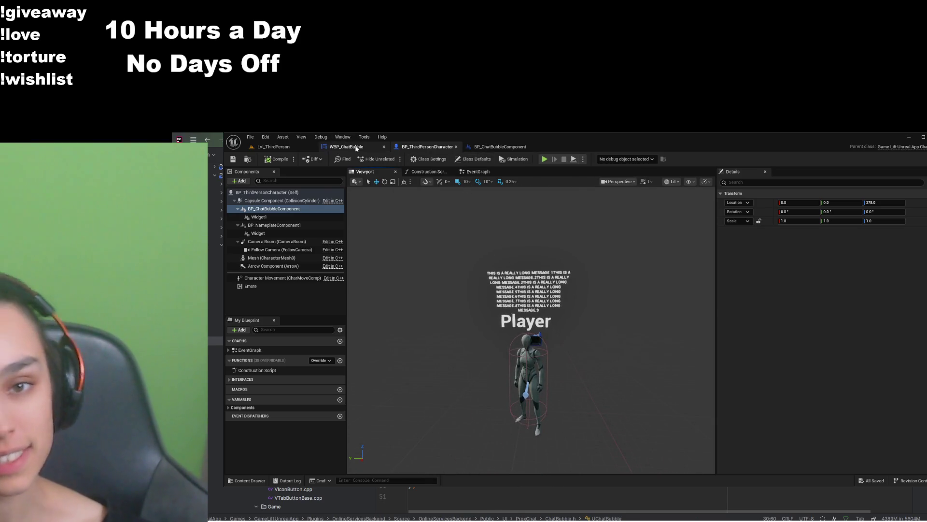
Replace ChatMessage's long test text with a short self-introduction greeting, then filter Details for font properties
{"action": "left_click", "coordinate": [767, 196]}
{"action": "left_click", "coordinate": [876, 305]}
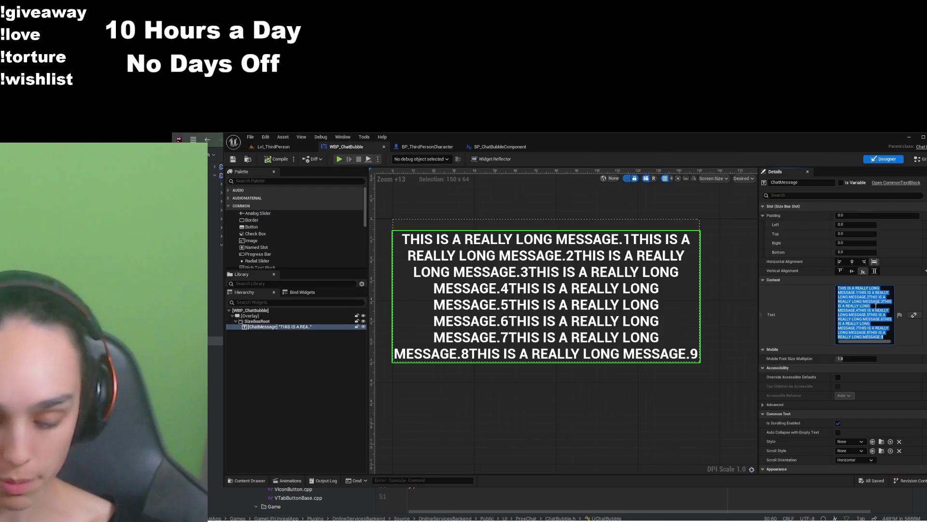
{"action": "type", "text": "Hi"}
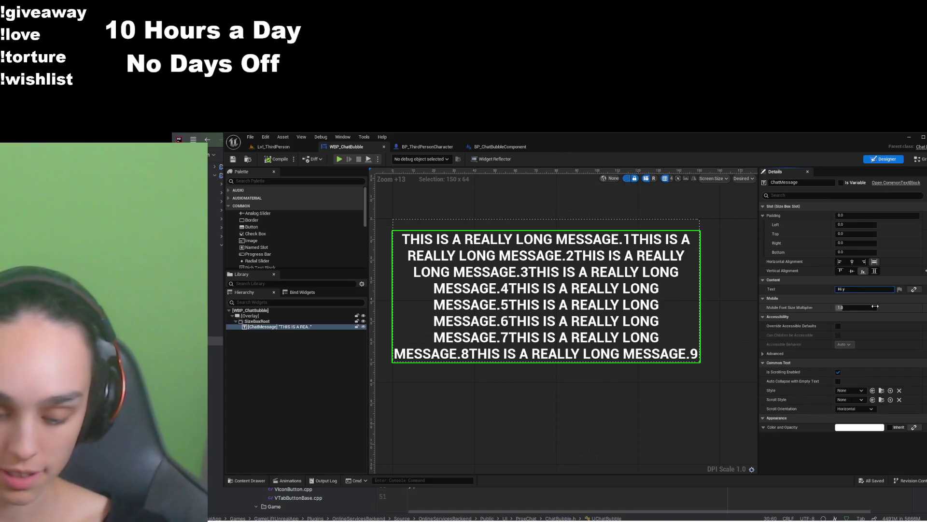
{"action": "type", "text": " my name is Meags"}
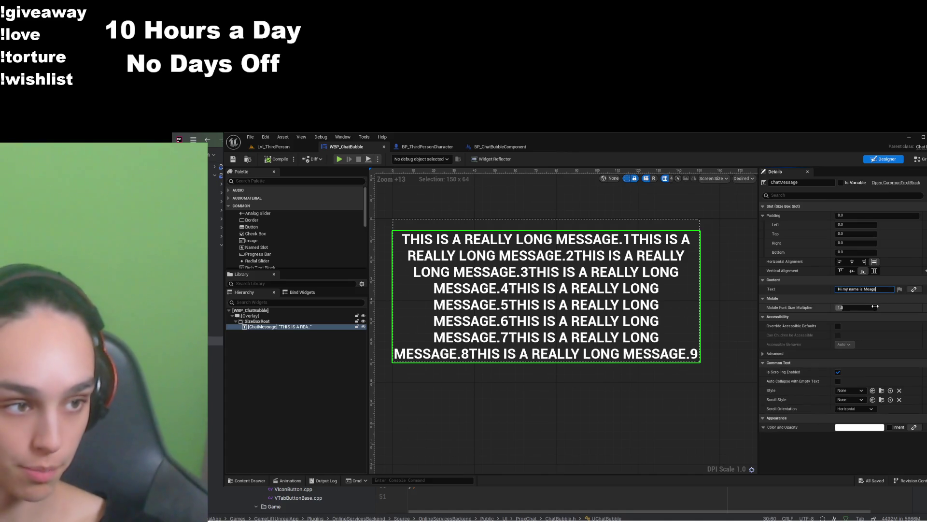
{"action": "left_click", "coordinate": [824, 195]}
{"action": "type", "text": "tont"}
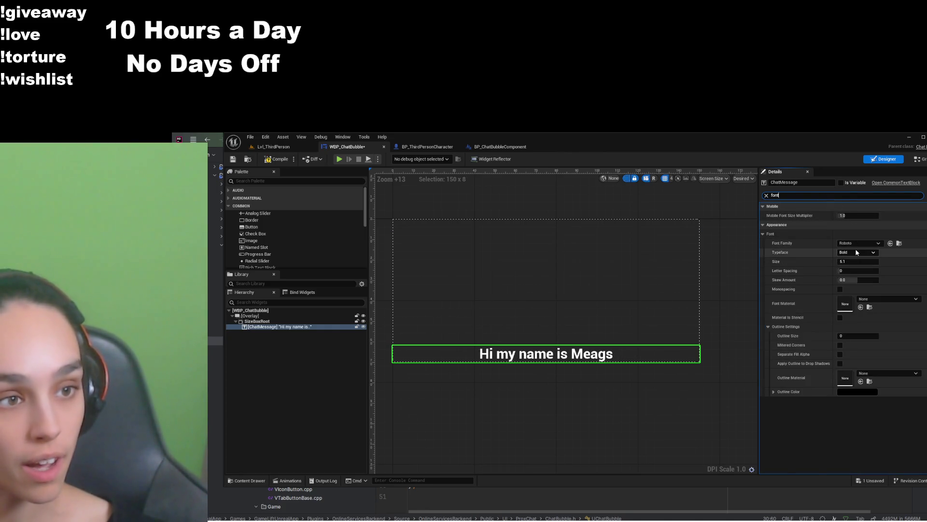
Set ChatMessage's font size to 40, save, and preview it on BP_ThirdPersonCharacter
{"action": "left_click", "coordinate": [855, 262]}
{"action": "type", "text": "40"}
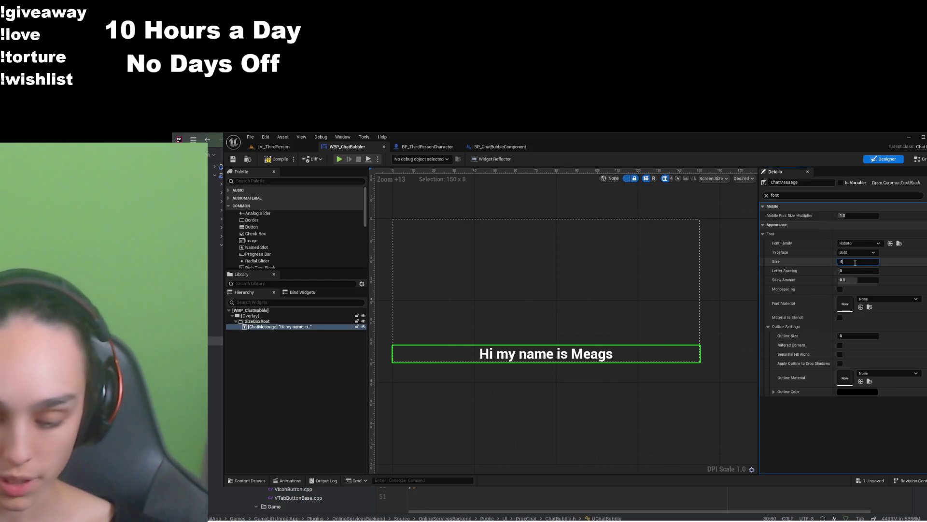
{"action": "key", "text": "Return"}
{"action": "left_click", "coordinate": [233, 159]}
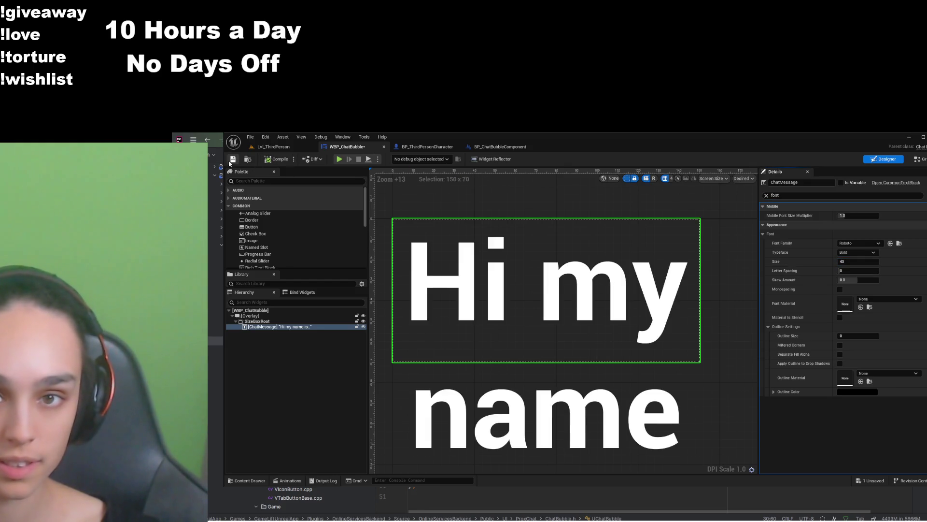
{"action": "left_click", "coordinate": [428, 147]}
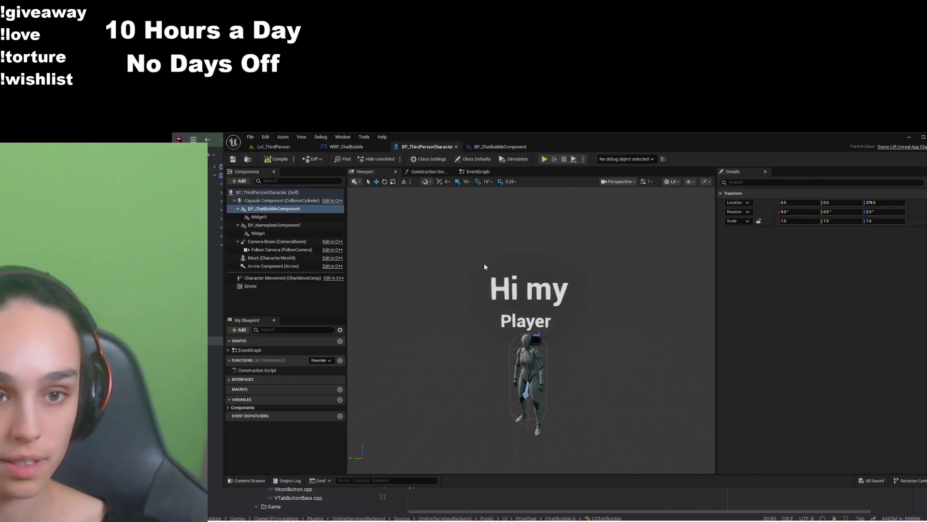
Back in WBP_ChatBubble, lower the font size to 30 and then to 20
{"action": "left_click", "coordinate": [354, 148]}
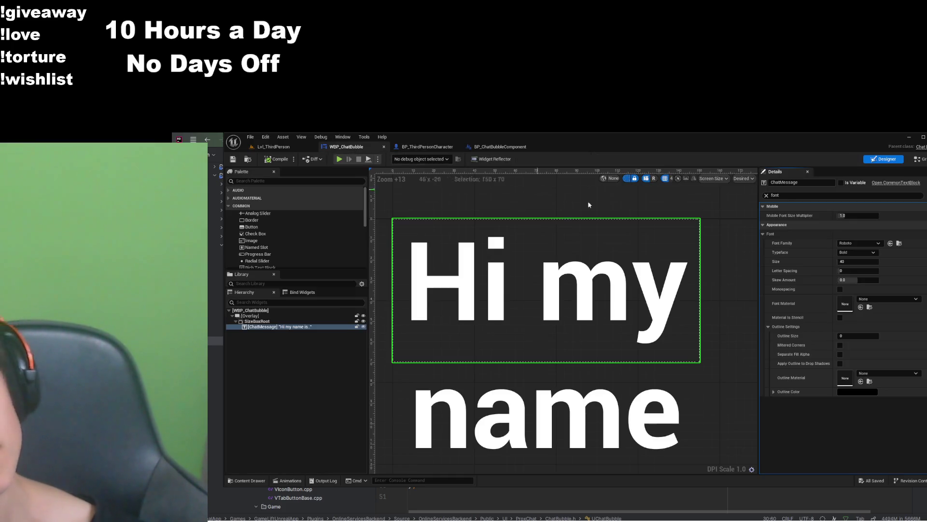
{"action": "left_click", "coordinate": [853, 261]}
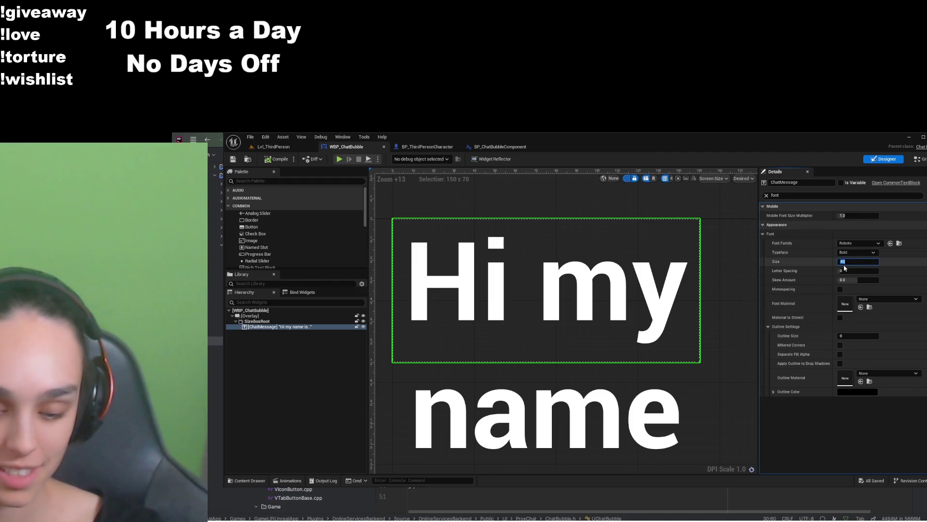
{"action": "type", "text": "30"}
{"action": "key", "text": "Return"}
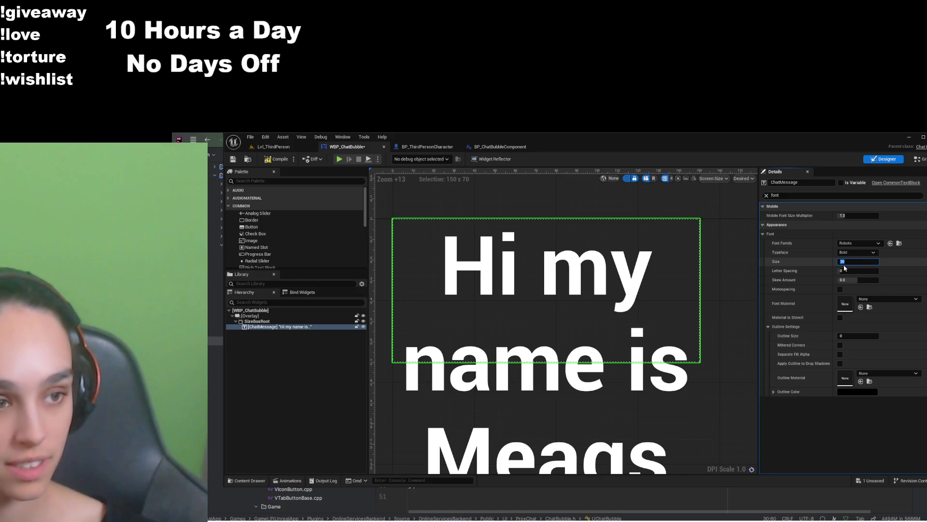
{"action": "type", "text": "20"}
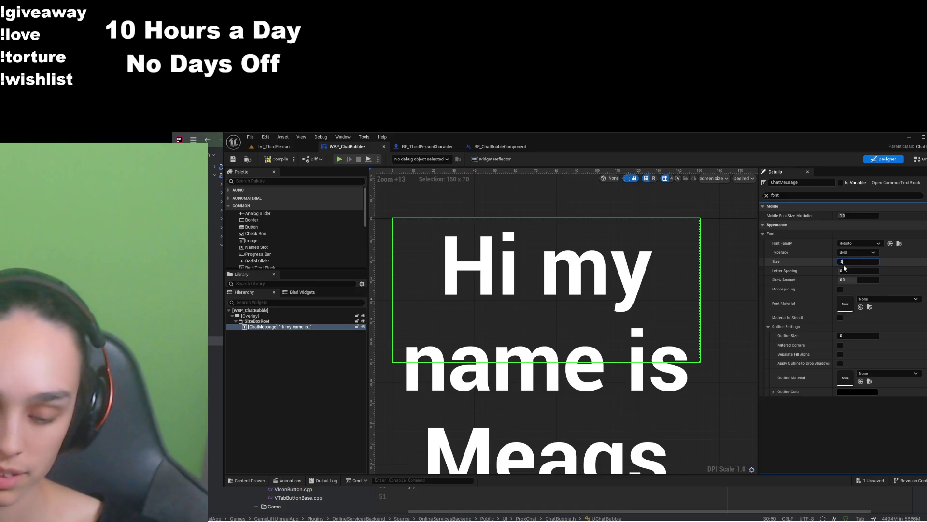
{"action": "key", "text": "Return"}
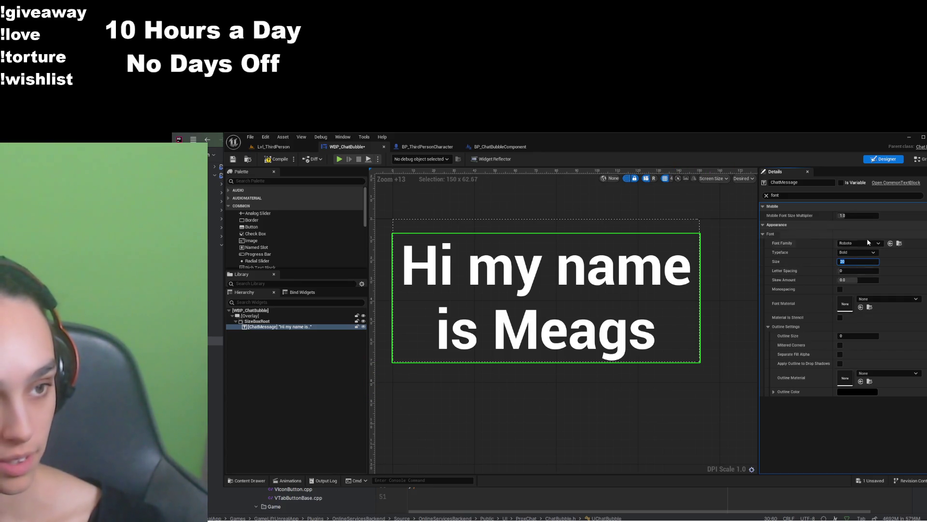
Change ChatMessage's text to 'Hi', save, and check the bubble on BP_ThirdPersonCharacter
{"action": "left_click", "coordinate": [767, 195]}
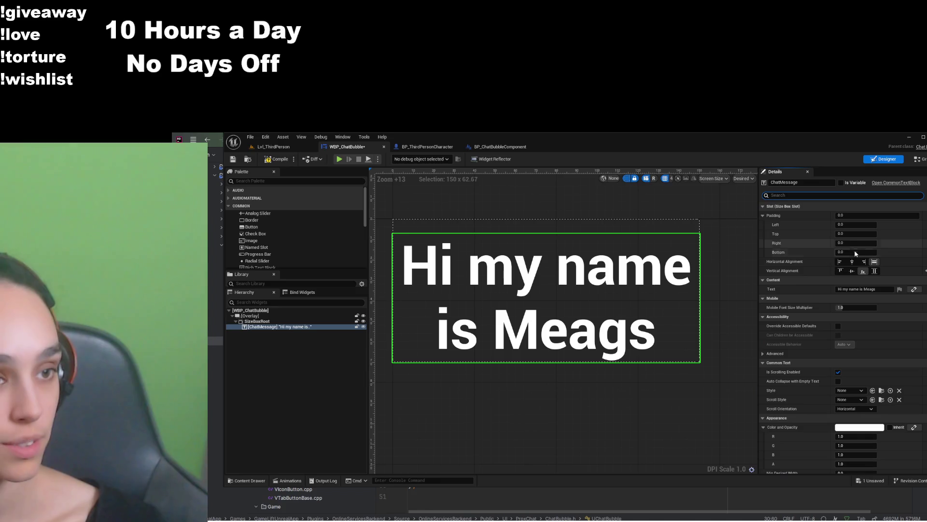
{"action": "left_click", "coordinate": [876, 290]}
{"action": "key", "text": "BackSpace"}
{"action": "key", "text": "BackSpace"}
{"action": "key", "text": "BackSpace"}
{"action": "type", "text": "Hi"}
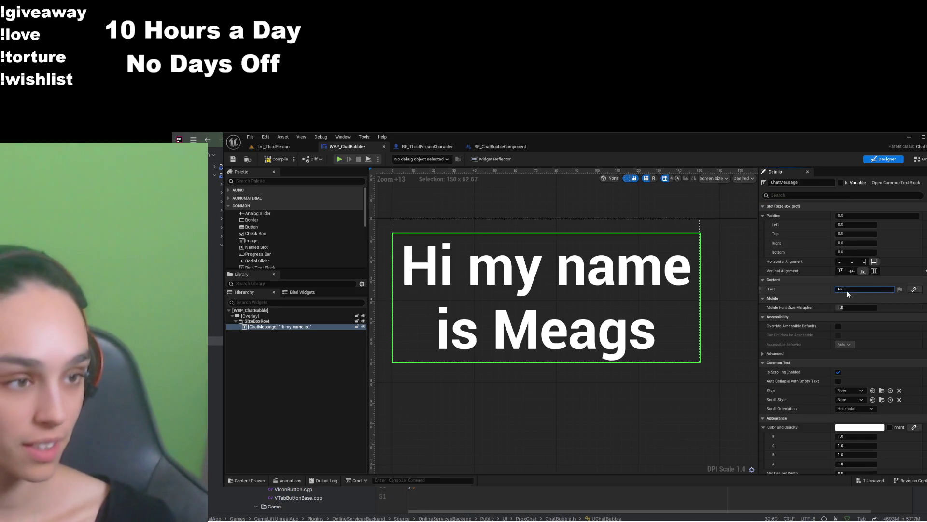
{"action": "key", "text": "Return"}
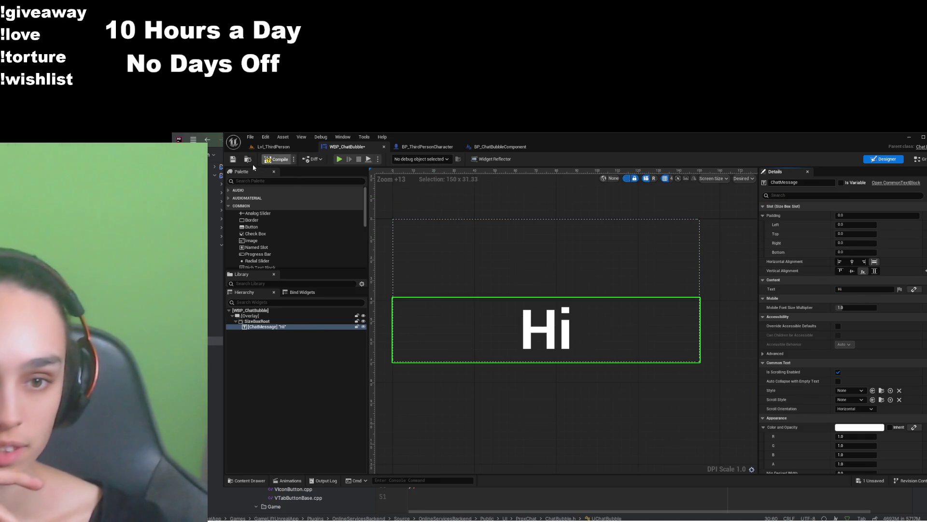
{"action": "left_click", "coordinate": [233, 159]}
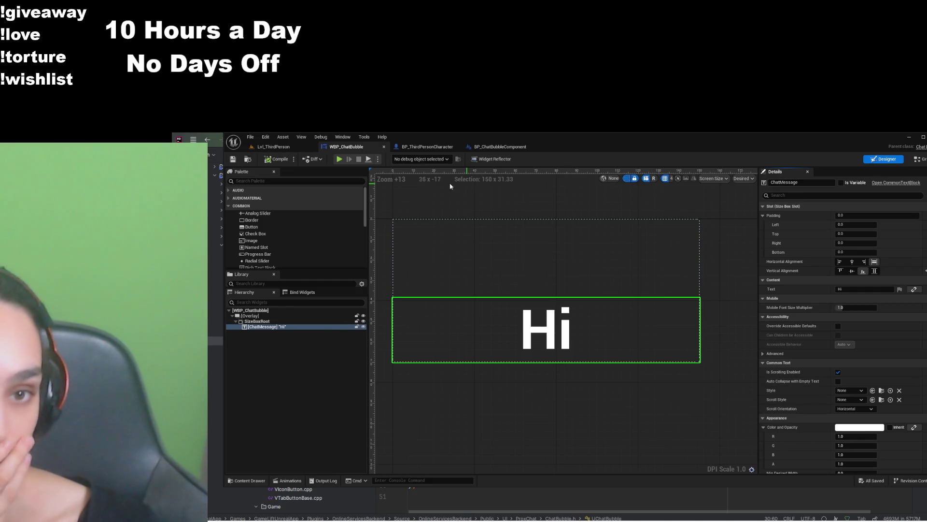
{"action": "left_click", "coordinate": [413, 147]}
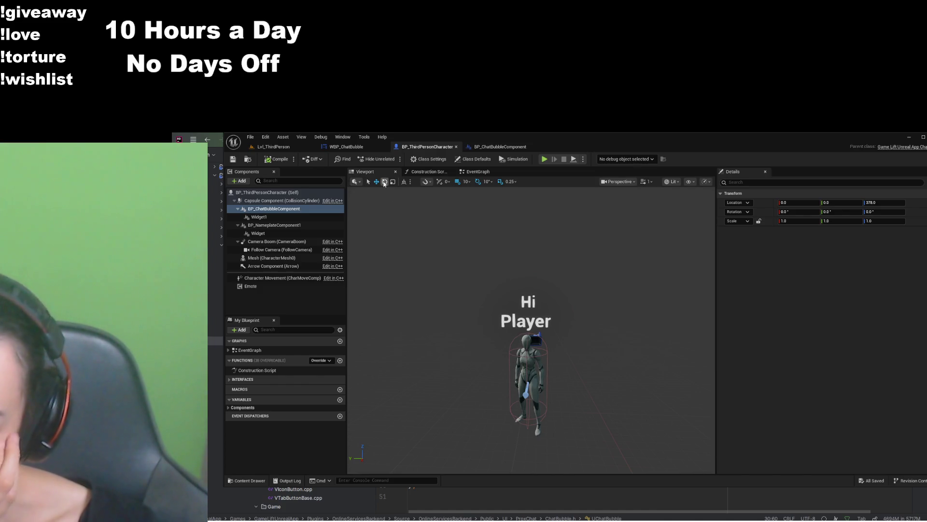
{"action": "left_click", "coordinate": [363, 147]}
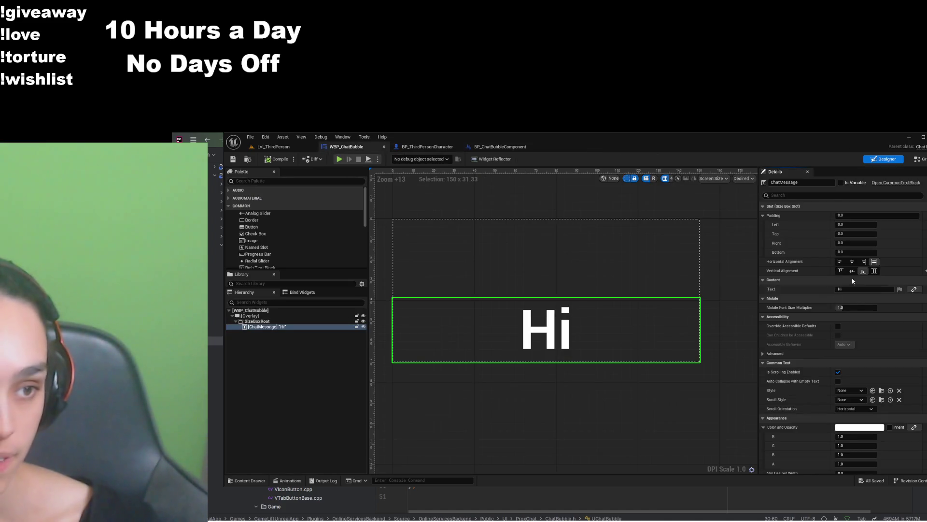
Filter the Details panel to 'font' properties, then view BP_ChatBubbleComponent's class defaults
{"action": "left_click", "coordinate": [806, 196]}
{"action": "type", "text": "ont"}
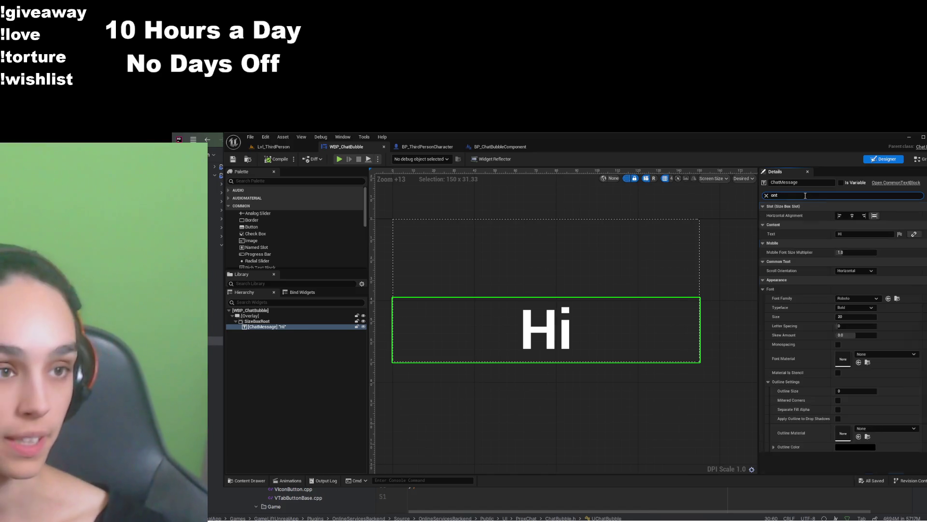
{"action": "key", "text": "BackSpace"}
{"action": "key", "text": "BackSpace"}
{"action": "key", "text": "BackSpace"}
{"action": "type", "text": "font"}
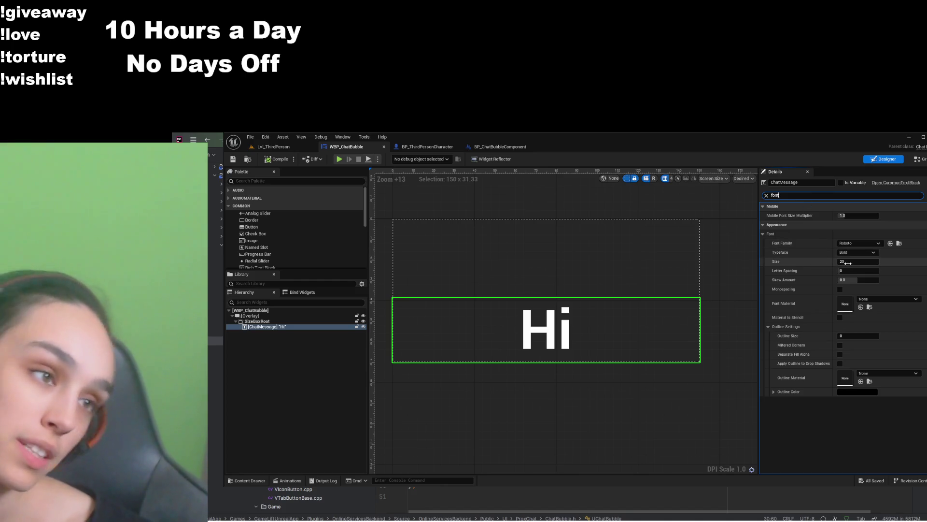
{"action": "left_click", "coordinate": [500, 147]}
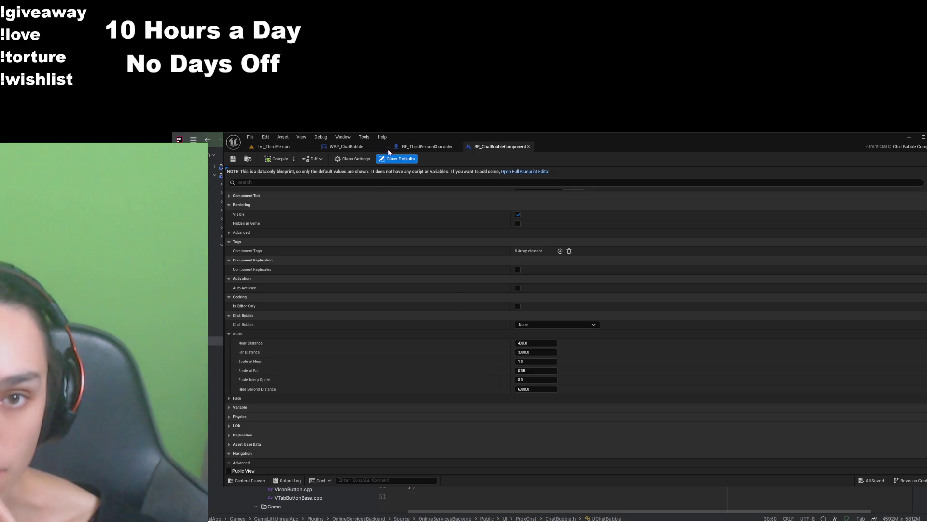
Lower WBP_ChatBubble's Auto Fit Min Font Size from 10 to 5, save, and open the third-person level
{"action": "left_click", "coordinate": [346, 147]}
{"action": "left_click", "coordinate": [250, 310]}
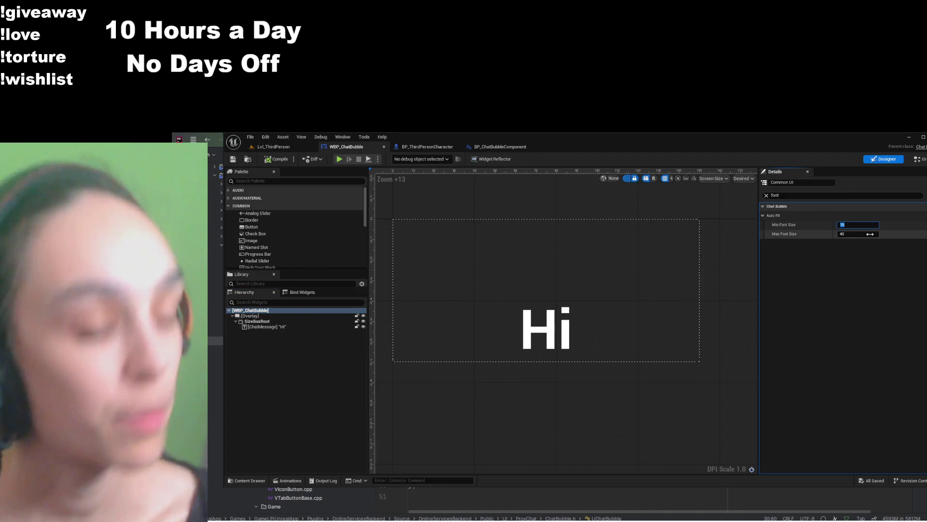
{"action": "mouse_move", "coordinate": [869, 227]}
{"action": "left_mouse_down"}
{"action": "mouse_move", "coordinate": [850, 228]}
{"action": "mouse_move", "coordinate": [865, 237]}
{"action": "left_mouse_up"}
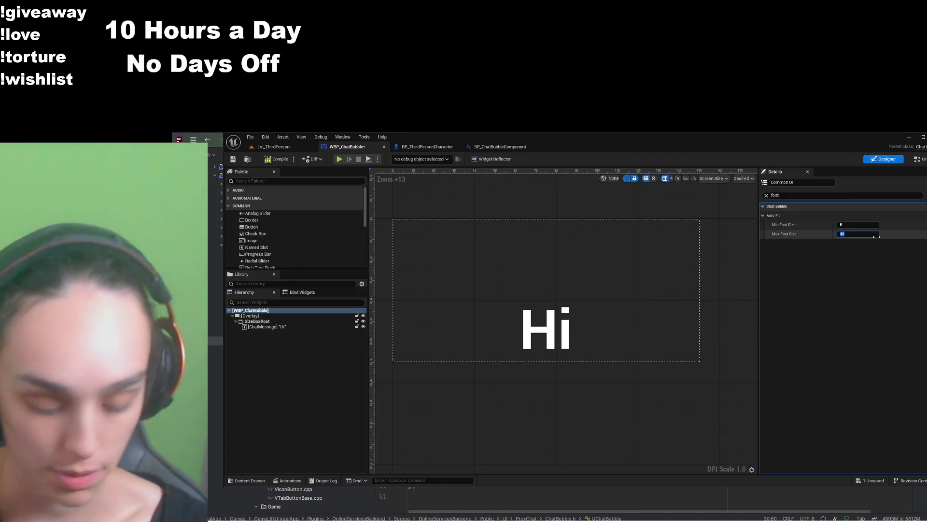
{"action": "type", "text": "20"}
{"action": "left_click", "coordinate": [232, 159]}
{"action": "left_click", "coordinate": [427, 147]}
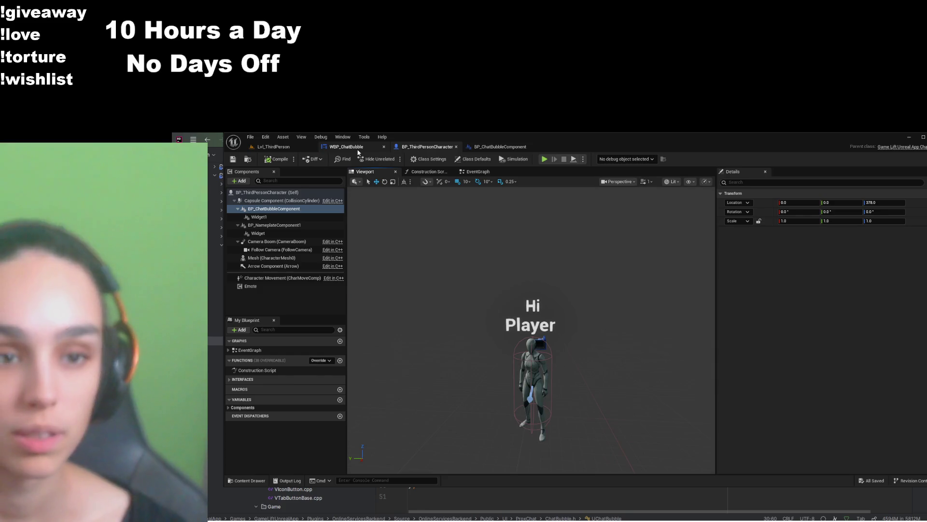
{"action": "left_click", "coordinate": [273, 146]}
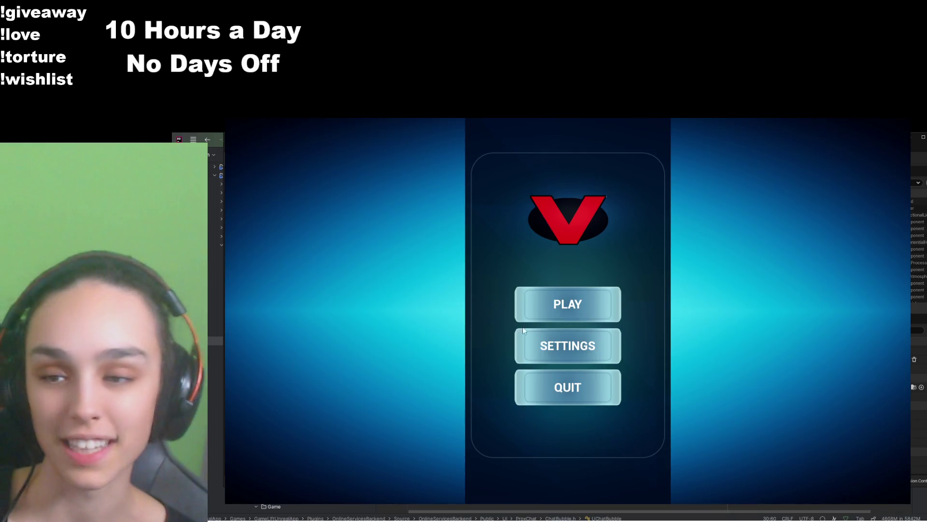
Choose Play on the game's main menu to join the match queue
{"action": "left_click", "coordinate": [567, 305]}
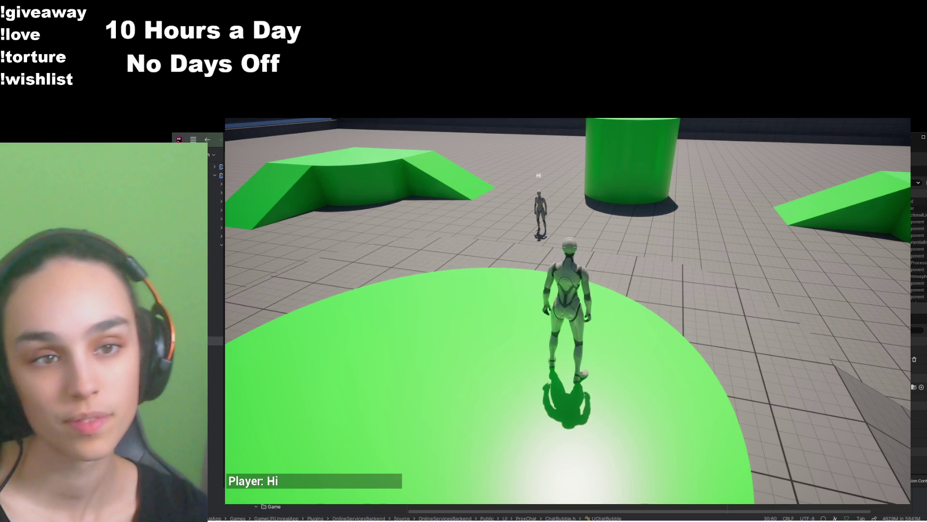
Walk the player beside the other character near the green cylinder and send the long chat message
{"action": "key", "text": "w"}
{"action": "key", "text": "w"}
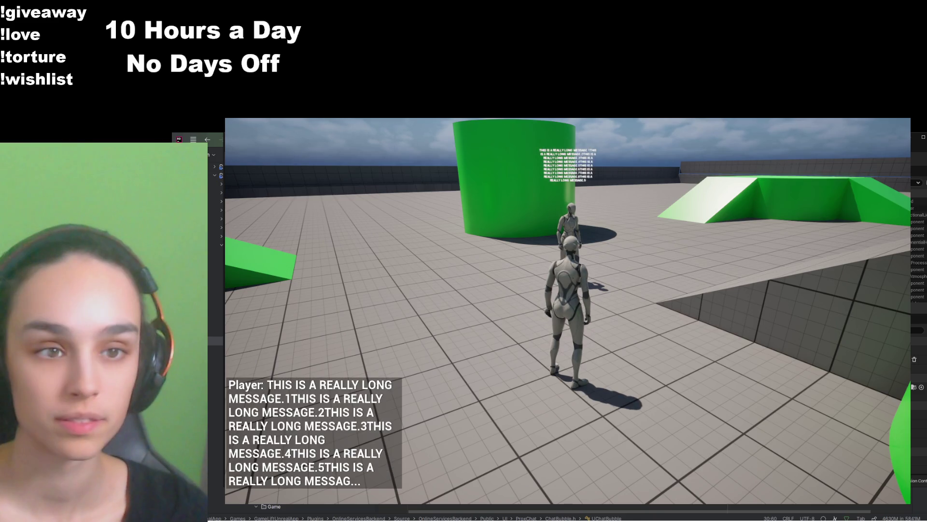
{"action": "key", "text": "w"}
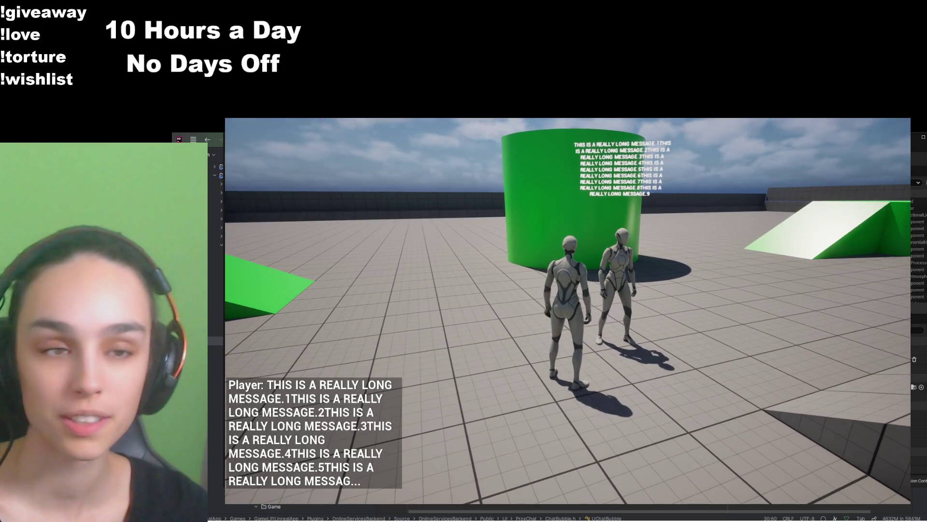
{"action": "key", "text": "w"}
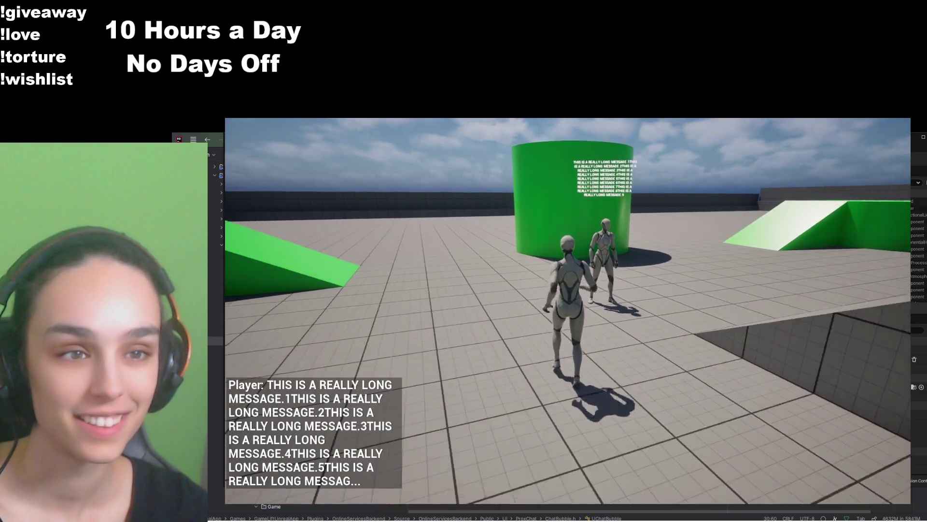
{"action": "key", "text": "w"}
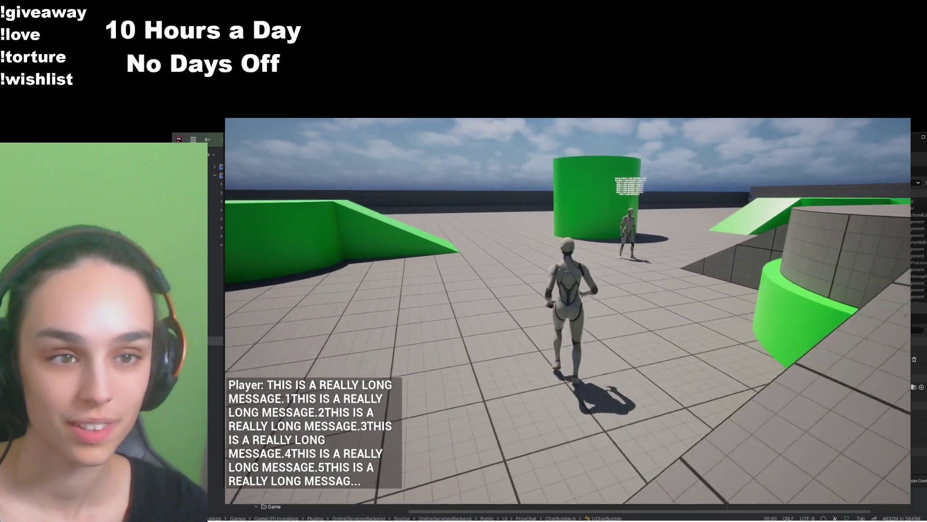
{"action": "key", "text": "w"}
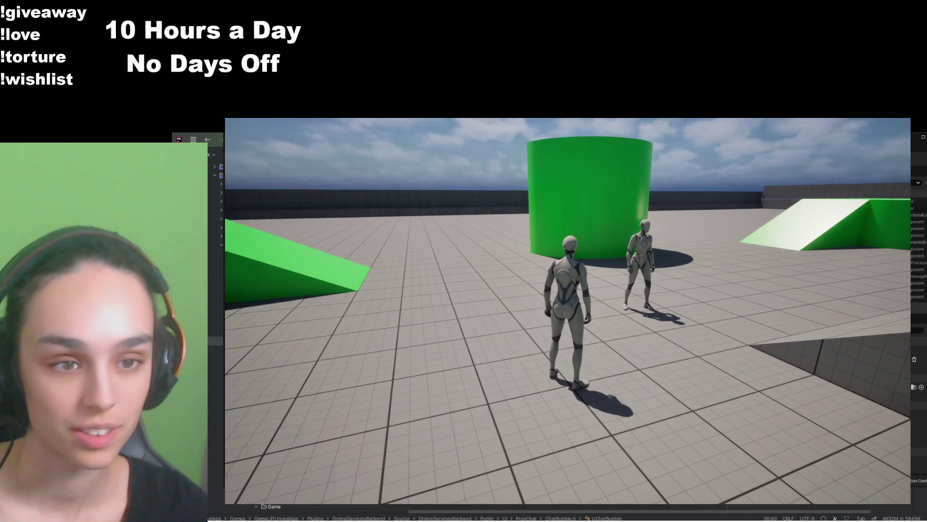
{"action": "key", "text": "a"}
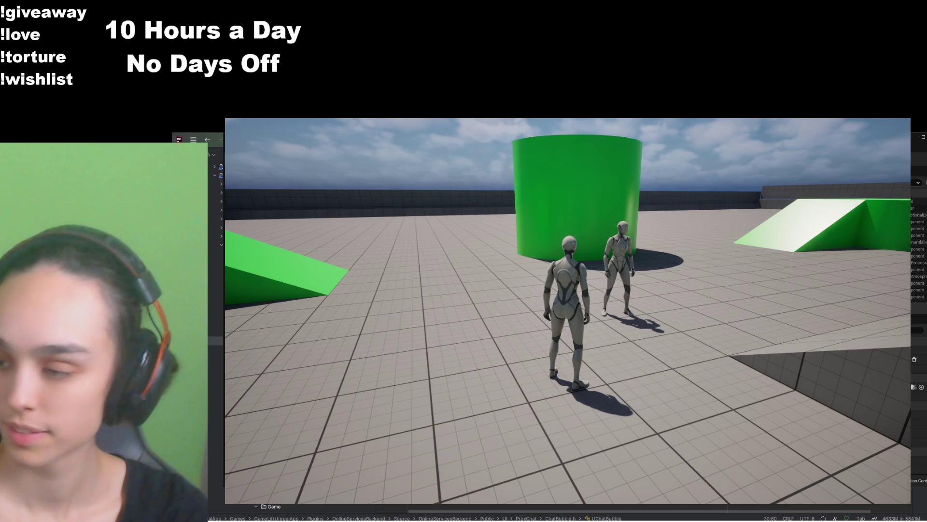
{"action": "key", "text": "w"}
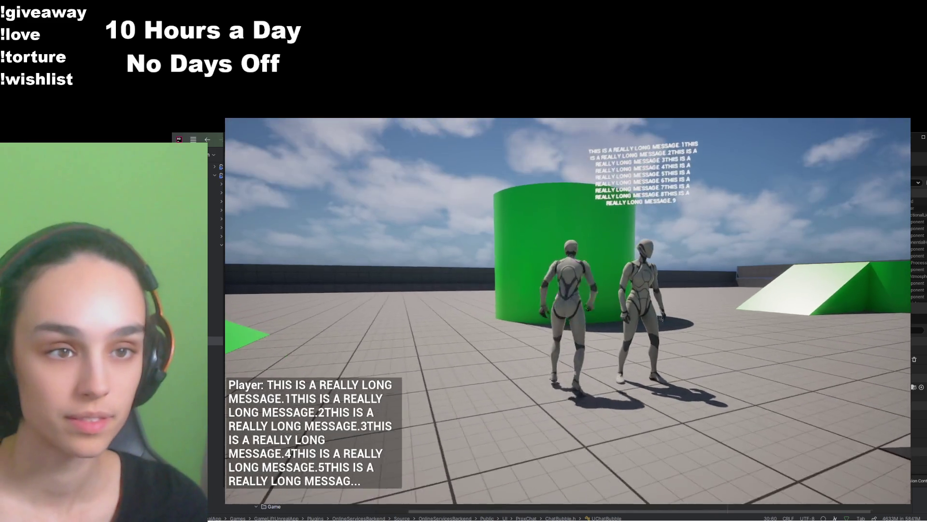
{"action": "key", "text": "a"}
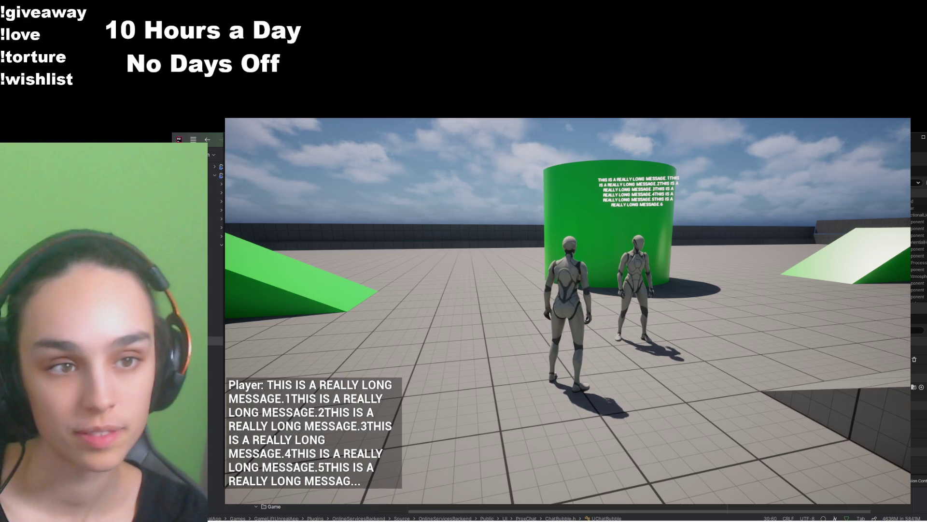
{"action": "mouse_move", "coordinate": [568, 311]}
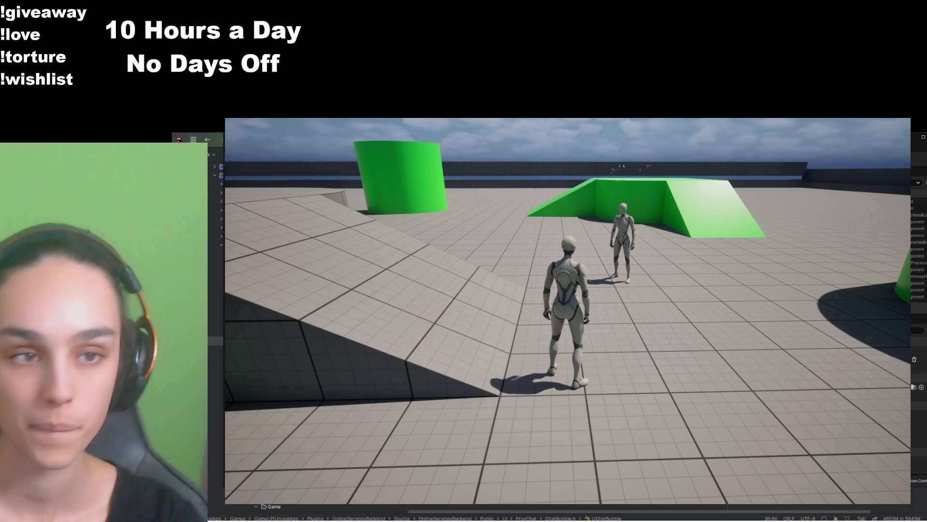
{"action": "key", "text": "Return"}
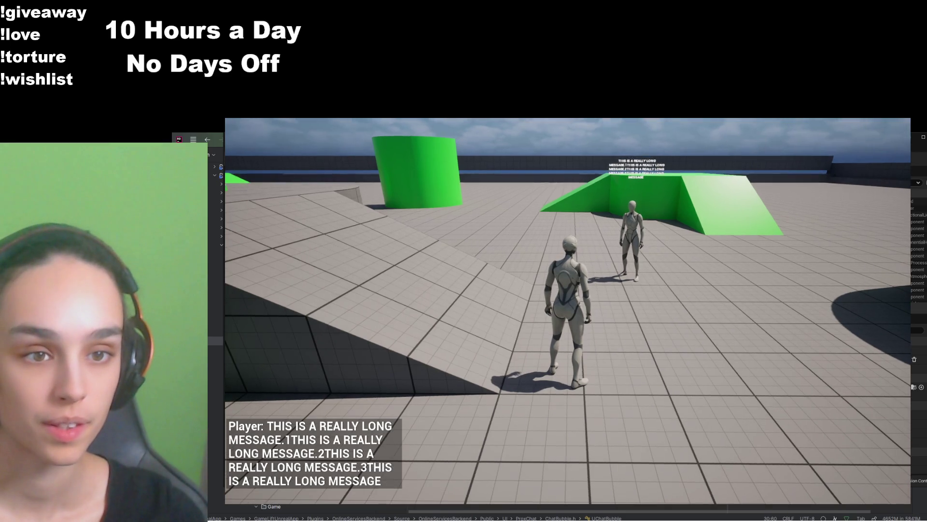
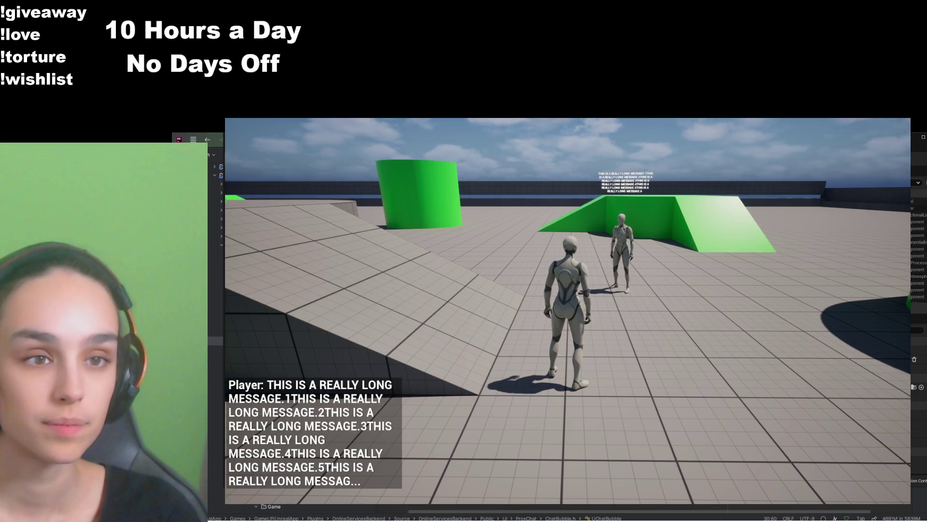
Walk the character forward, quit Play In Editor from the pause menu, and open BP_ThirdPersonCharacter
{"action": "key", "text": "w"}
{"action": "key", "text": "w"}
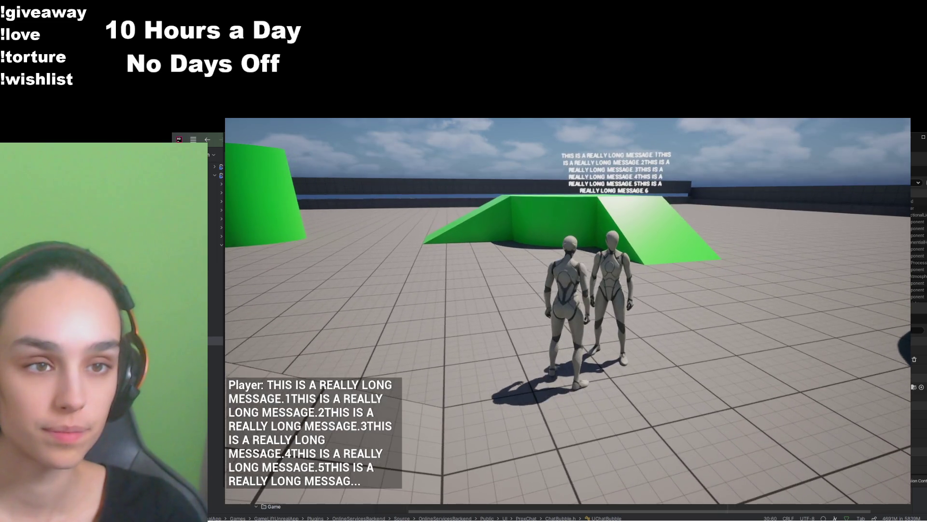
{"action": "key", "text": "Escape"}
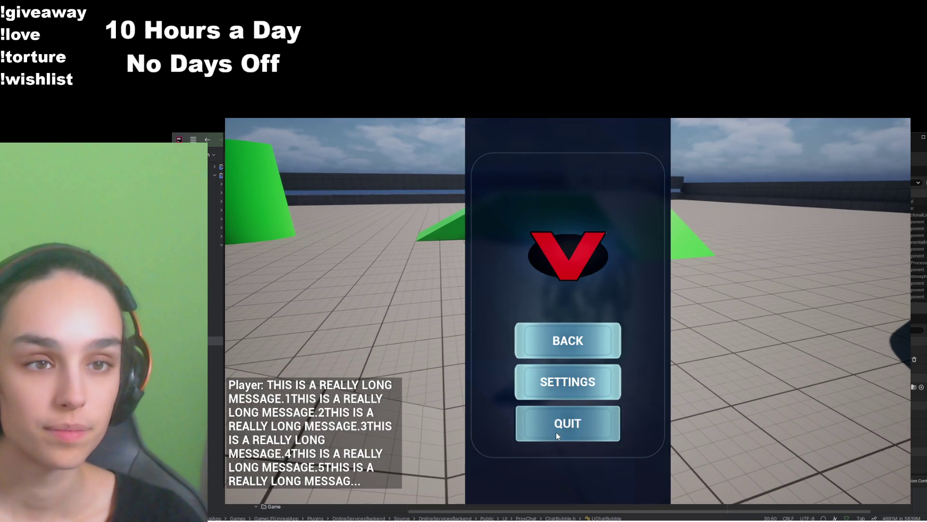
{"action": "left_click", "coordinate": [555, 432]}
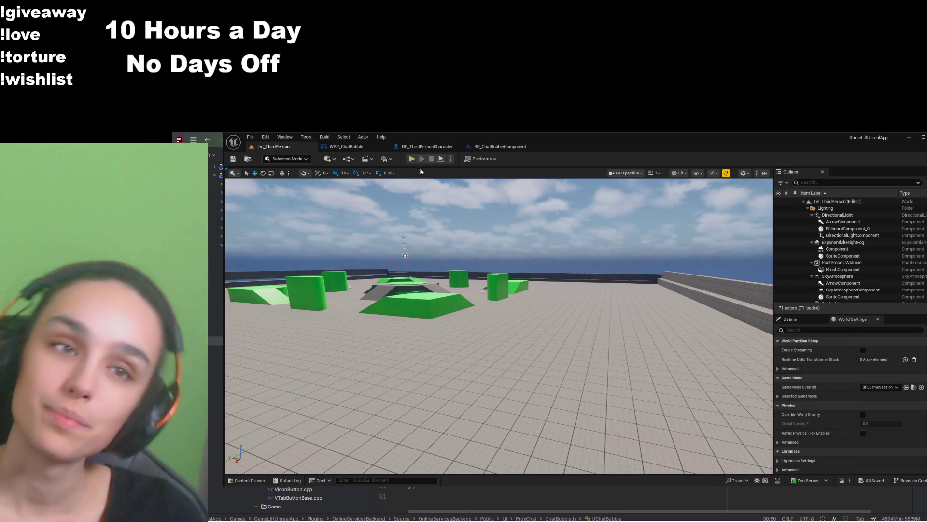
{"action": "left_click", "coordinate": [423, 147]}
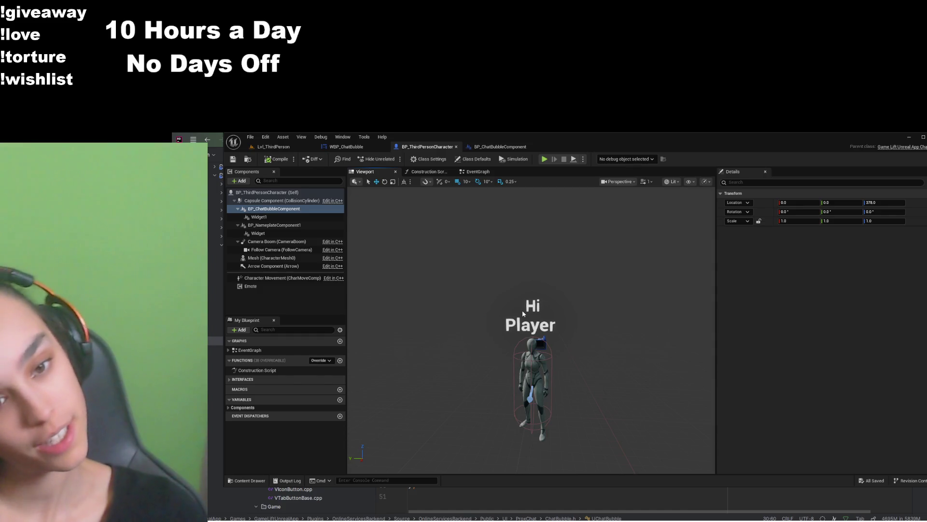
In WBP_ChatBubble, wrap the ChatMessage text widget with a Border
{"action": "left_click", "coordinate": [345, 146]}
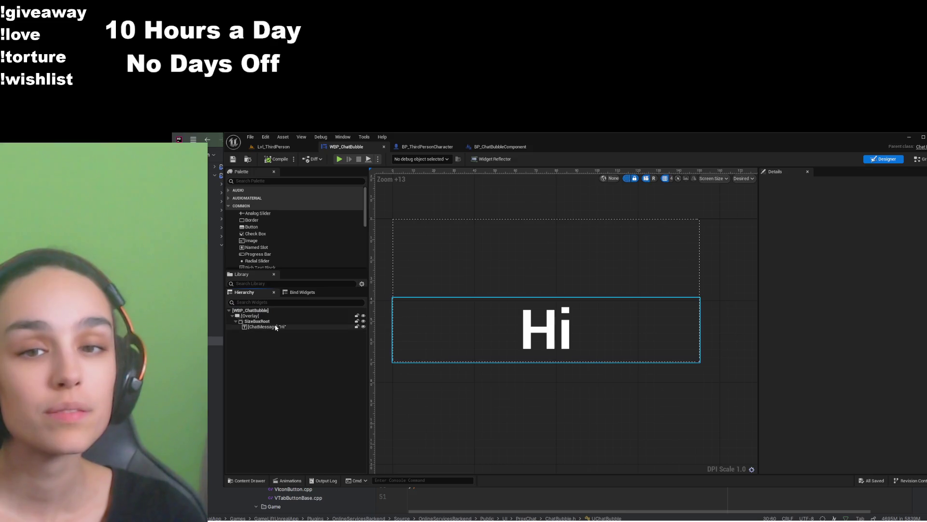
{"action": "left_click", "coordinate": [274, 327]}
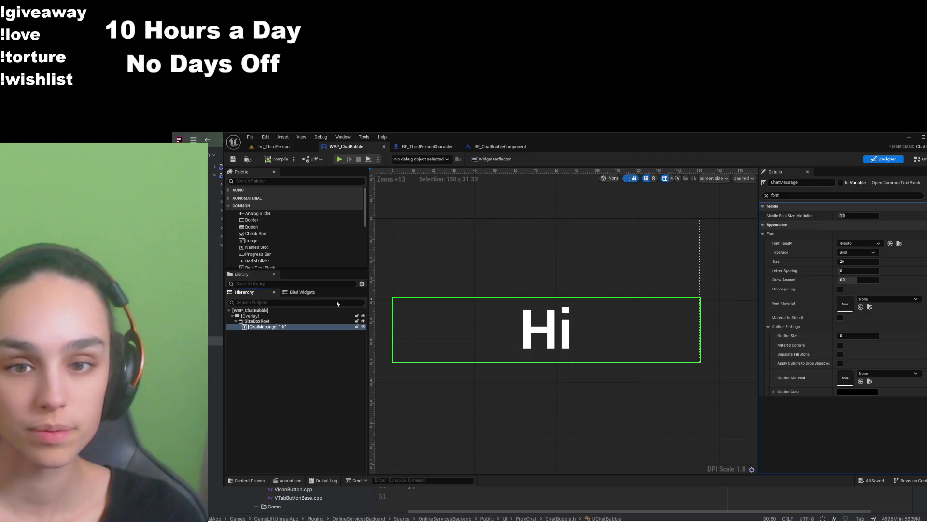
{"action": "left_click", "coordinate": [256, 327]}
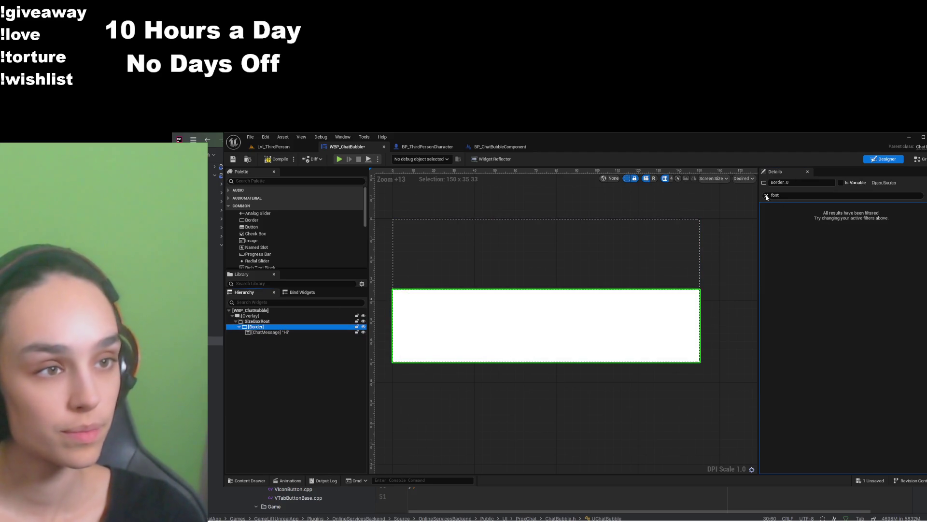
Show the Border's slot, content and appearance settings and make its fill translucent grey
{"action": "left_click", "coordinate": [767, 196]}
{"action": "left_click", "coordinate": [778, 208]}
{"action": "left_click", "coordinate": [763, 243]}
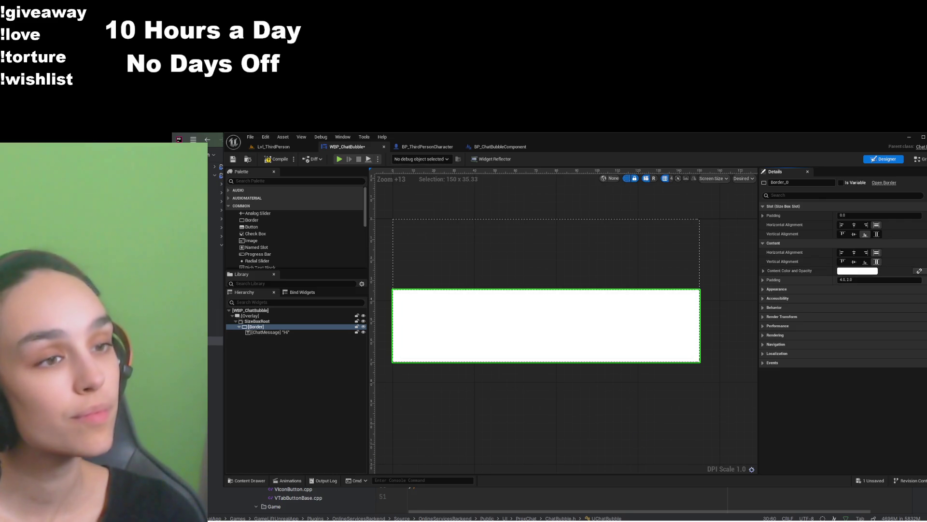
{"action": "left_click", "coordinate": [777, 289]}
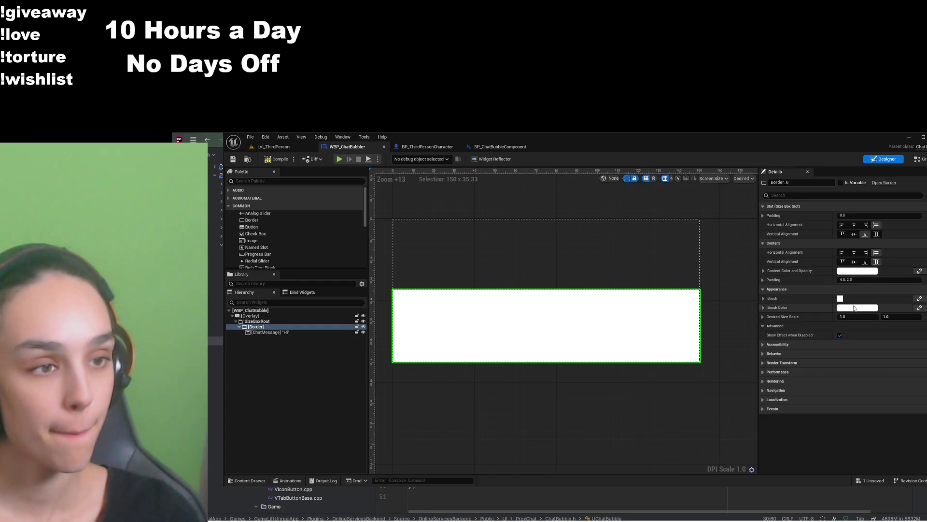
{"action": "left_click_drag", "start_coordinate": [735, 427], "coordinate": [722, 422]}
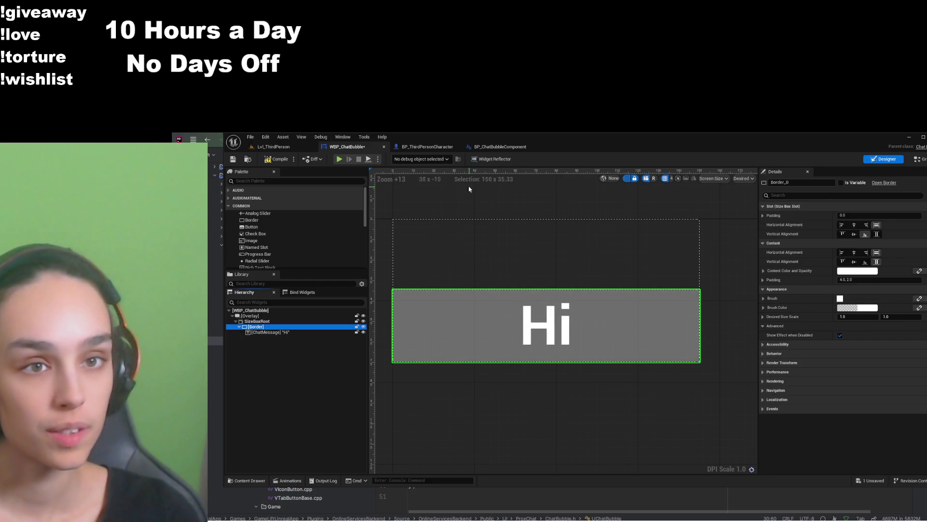
Save the chat bubble widget and compare the bubble on the character preview
{"action": "left_click", "coordinate": [444, 148]}
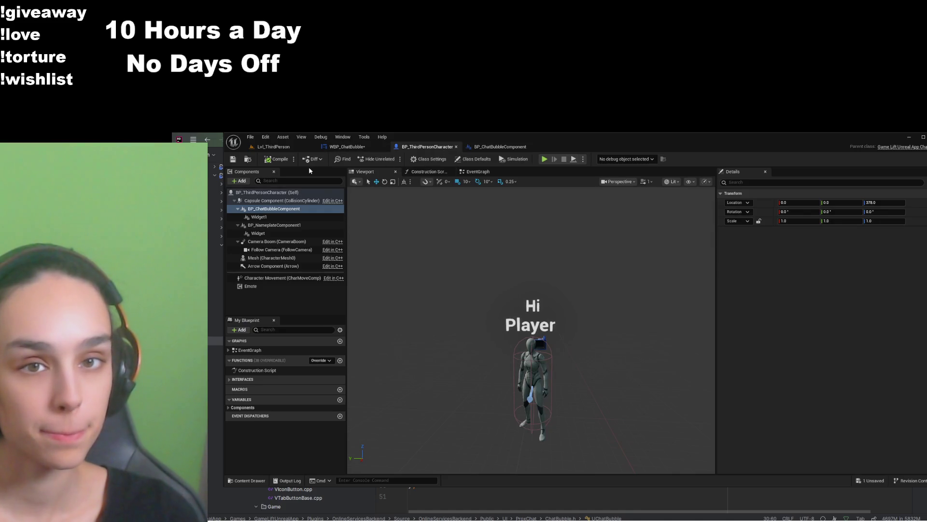
{"action": "left_click", "coordinate": [347, 146]}
{"action": "left_click", "coordinate": [234, 160]}
{"action": "left_click", "coordinate": [427, 147]}
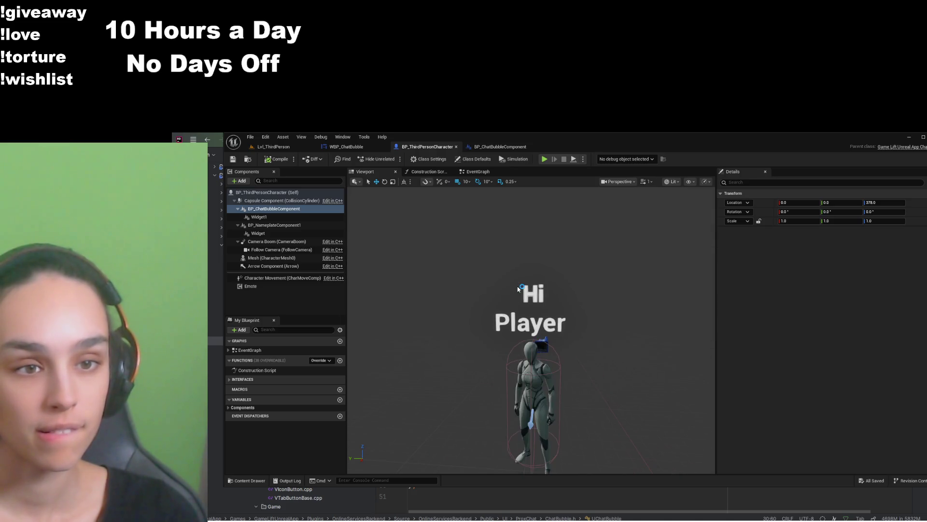
{"action": "left_click", "coordinate": [346, 146]}
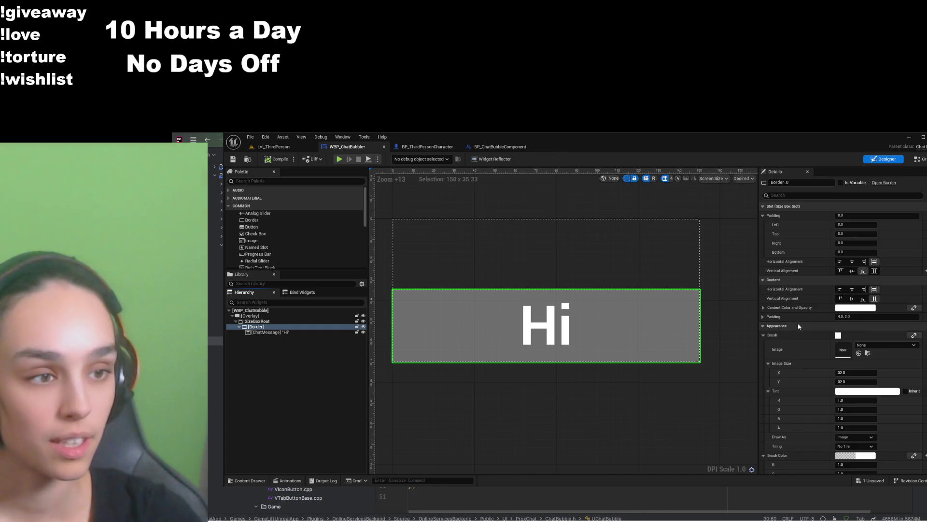
Set the Border tint to black at about 0.43 opacity, then compile and save
{"action": "left_click_drag", "start_coordinate": [805, 400], "coordinate": [805, 419]}
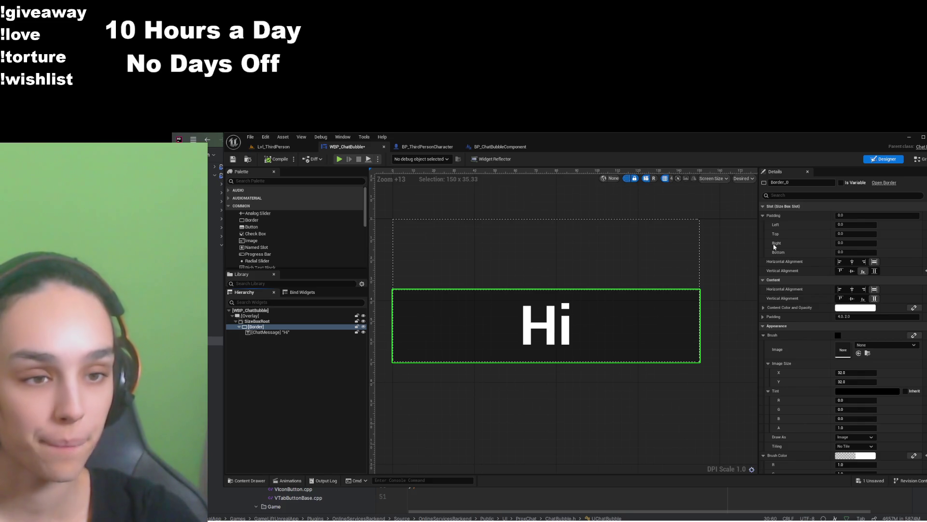
{"action": "left_click_drag", "start_coordinate": [733, 326], "coordinate": [713, 322]}
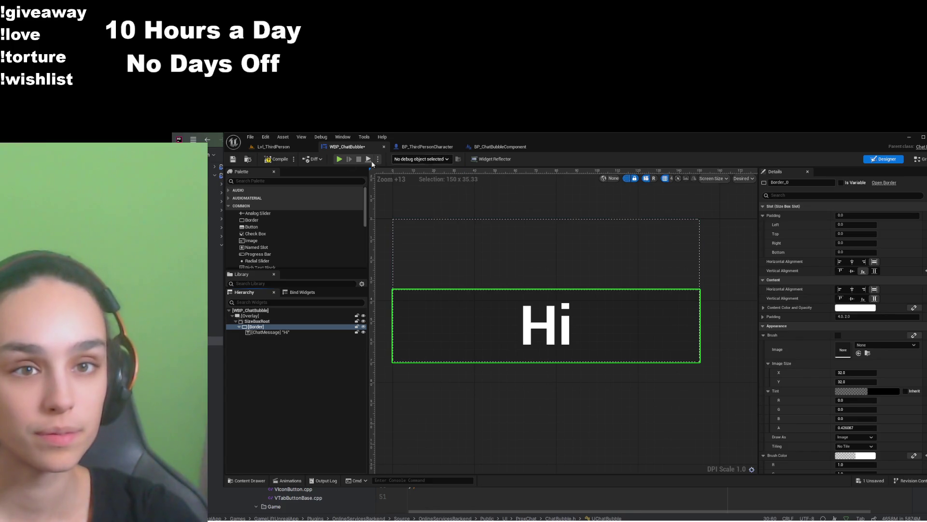
{"action": "left_click", "coordinate": [268, 159]}
{"action": "left_click", "coordinate": [233, 159]}
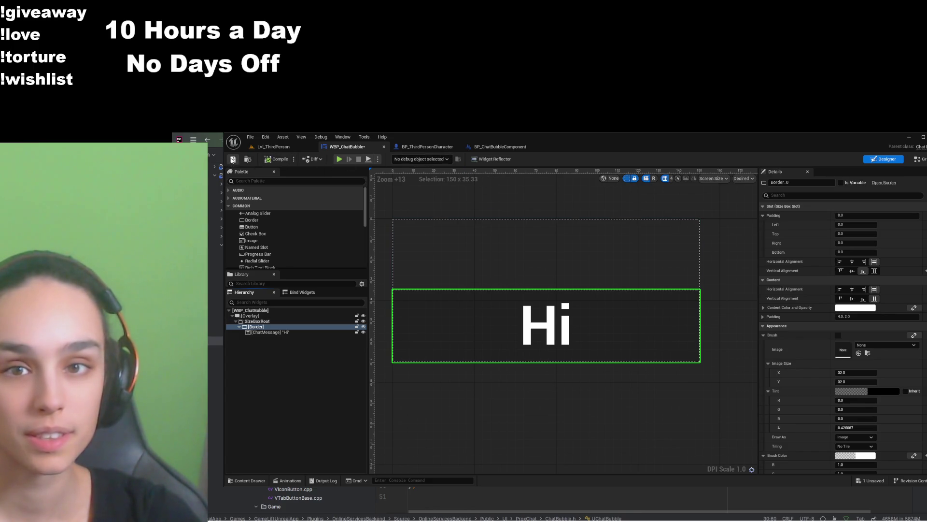
{"action": "left_click", "coordinate": [427, 146]}
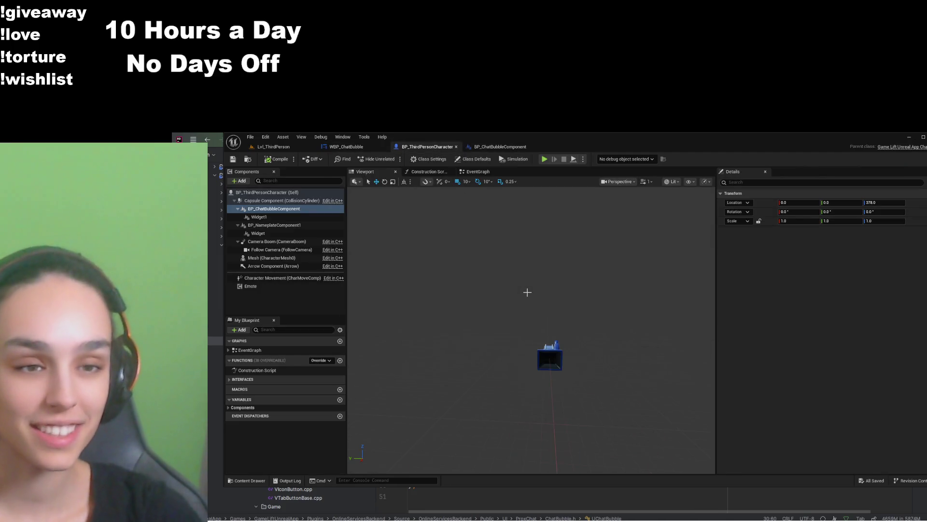
Inspect the bubble on the character preview, then change the Border's brush colour to blue
{"action": "mouse_move", "coordinate": [528, 292]}
{"action": "left_mouse_down"}
{"action": "mouse_move", "coordinate": [528, 347]}
{"action": "mouse_move", "coordinate": [527, 309]}
{"action": "left_mouse_up"}
{"action": "left_click", "coordinate": [347, 146]}
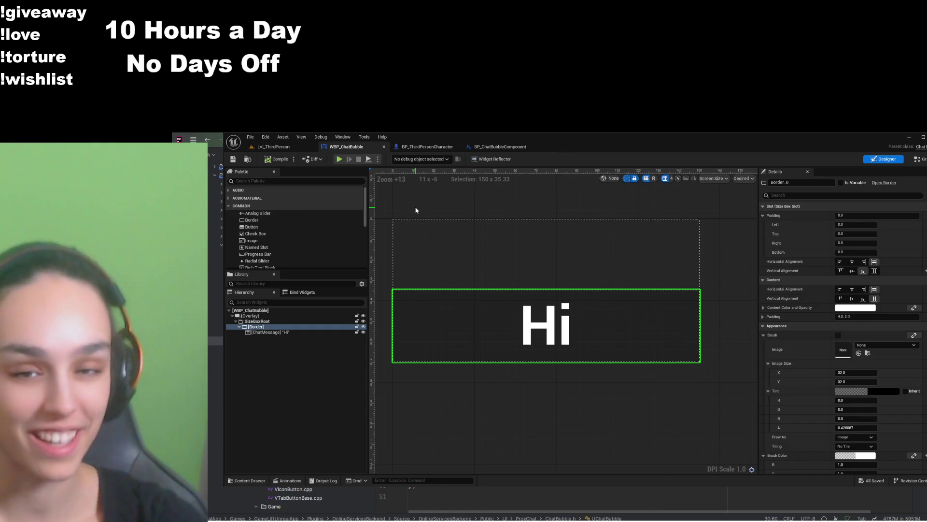
{"action": "left_click", "coordinate": [429, 148]}
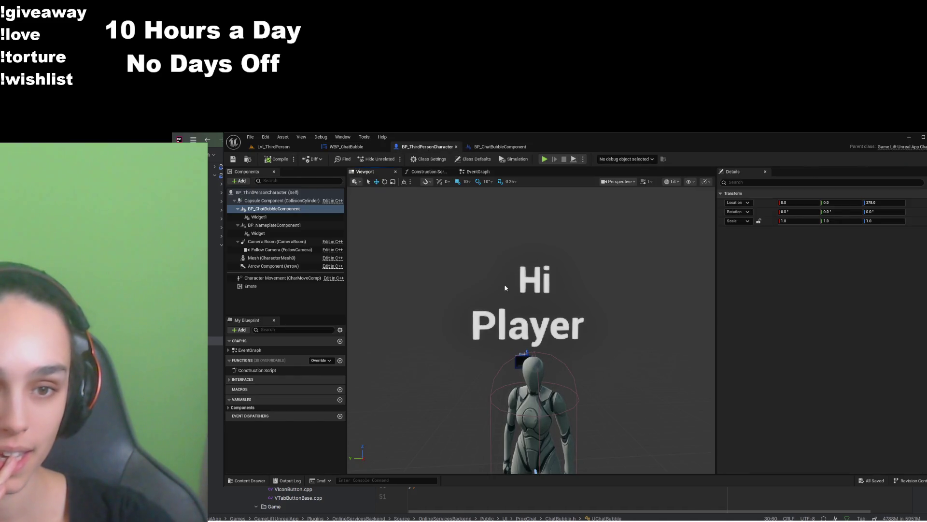
{"action": "scroll", "coordinate": [489, 280], "scroll_direction": "down", "scroll_amount": 2}
{"action": "left_click", "coordinate": [344, 147]}
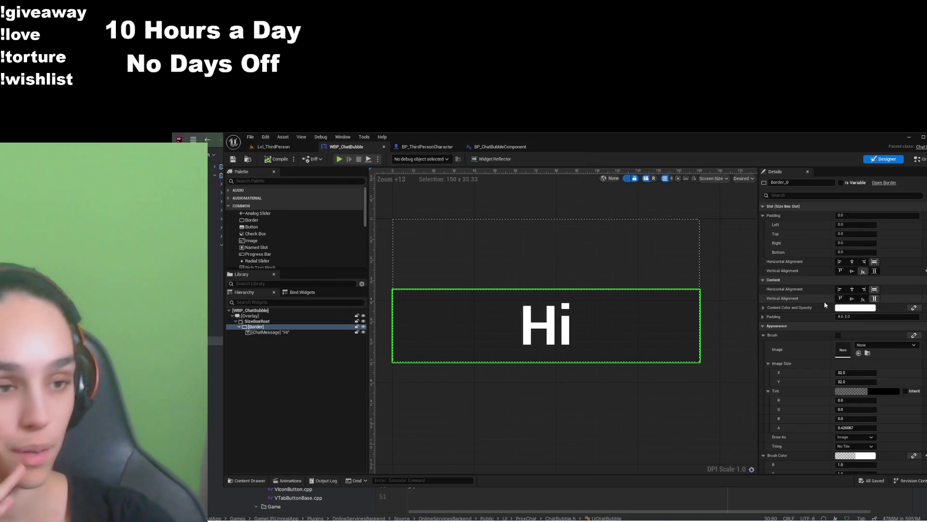
{"action": "scroll", "coordinate": [842, 303], "scroll_direction": "down", "scroll_amount": 3}
{"action": "left_click", "coordinate": [855, 411]}
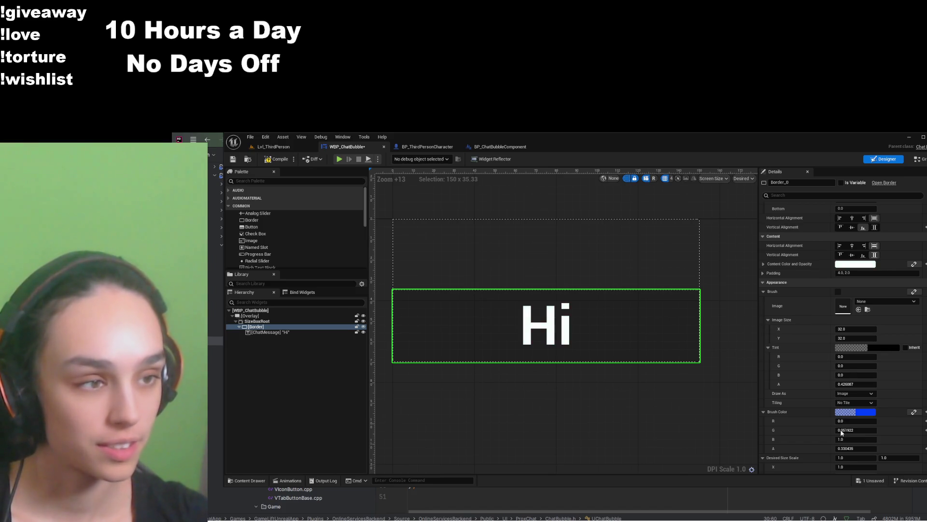
Undo the Border colour edits back to black, then raise the brush colour alpha to about 0.37
{"action": "left_click", "coordinate": [268, 329]}
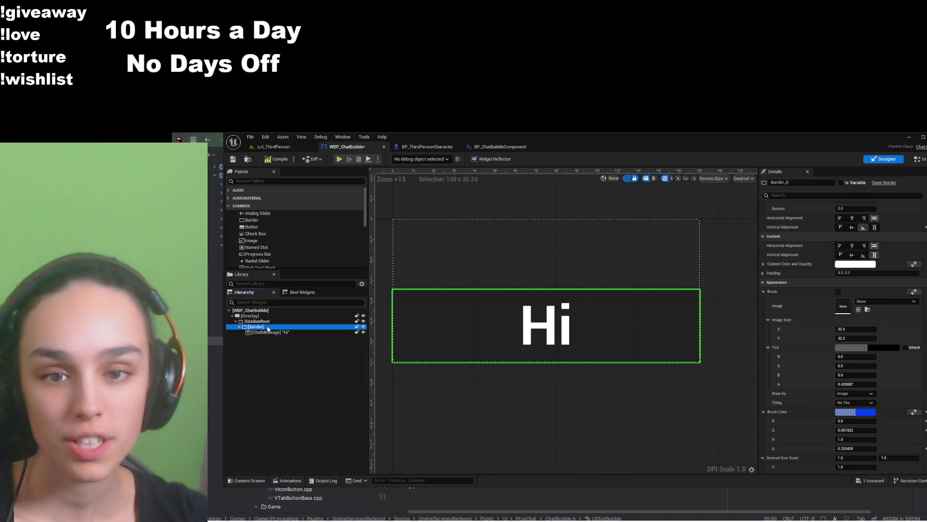
{"action": "left_click", "coordinate": [748, 361]}
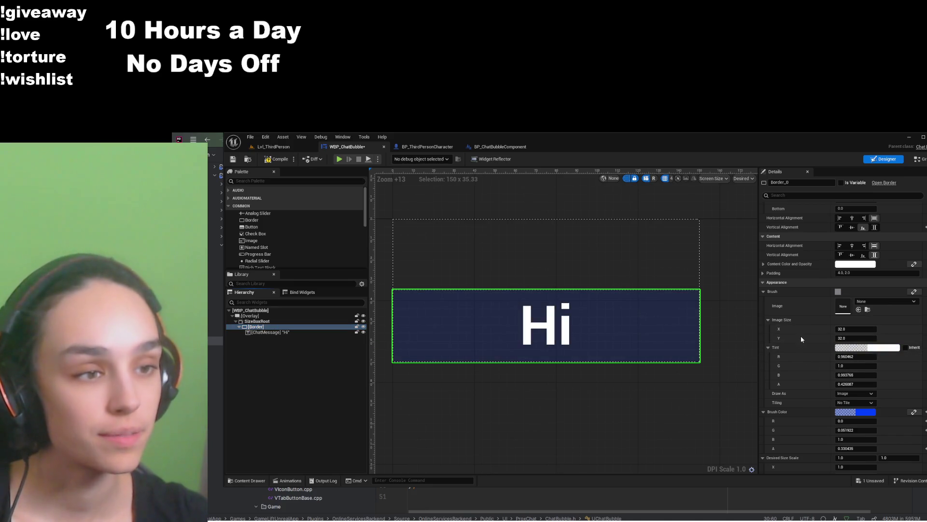
{"action": "key", "text": "ctrl+z"}
{"action": "key", "text": "ctrl+y"}
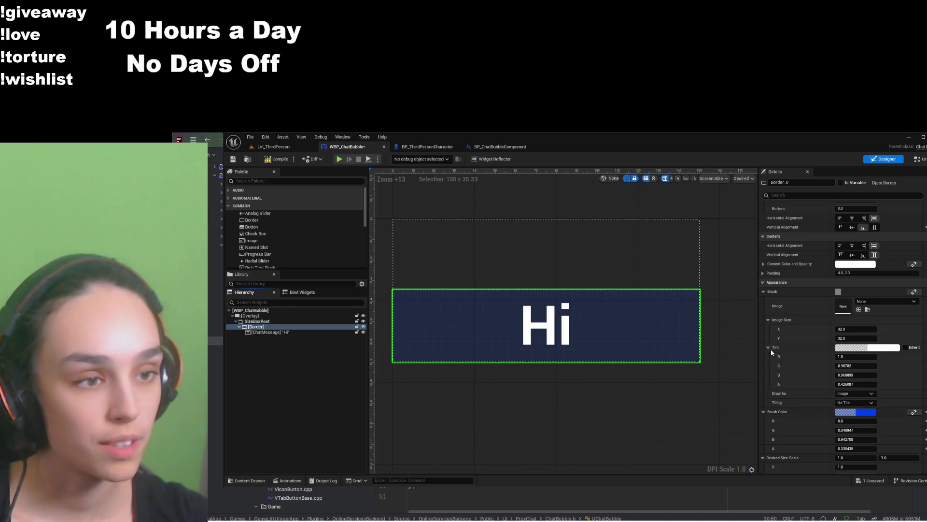
{"action": "key", "text": "ctrl+z"}
{"action": "key", "text": "ctrl+z"}
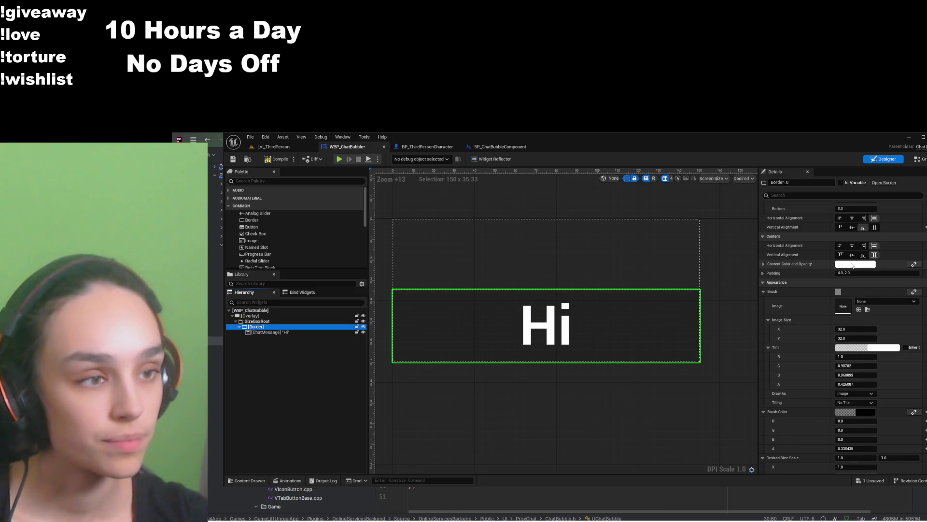
{"action": "key", "text": "ctrl+z"}
{"action": "key", "text": "ctrl+z"}
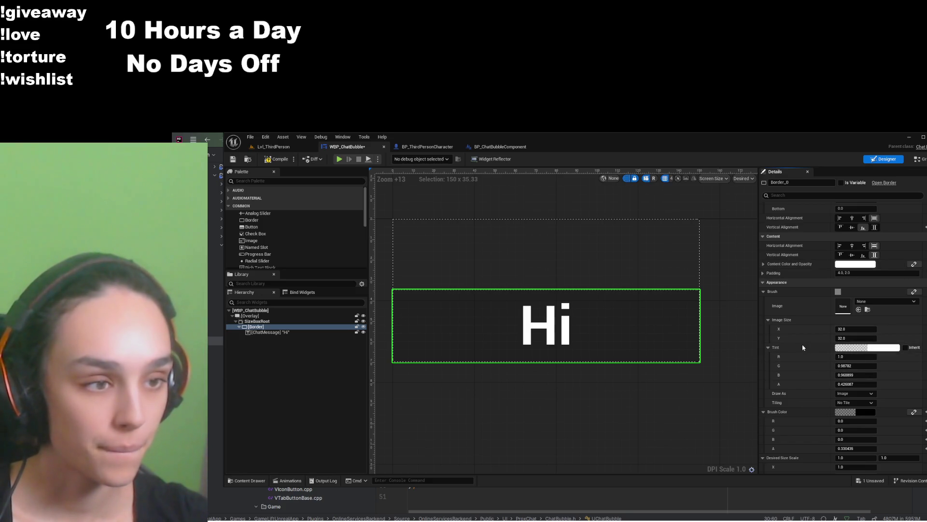
{"action": "key", "text": "ctrl+z"}
{"action": "key", "text": "ctrl+z"}
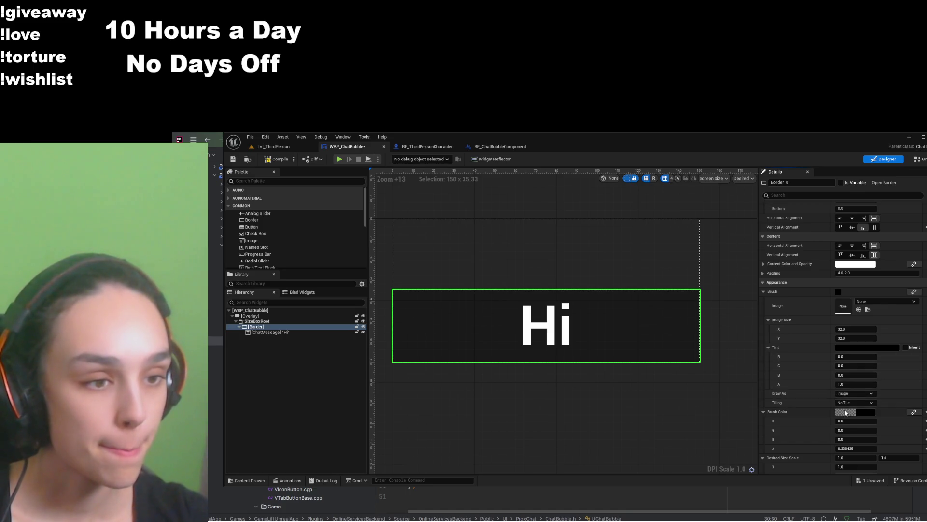
{"action": "left_click_drag", "start_coordinate": [723, 426], "coordinate": [715, 424]}
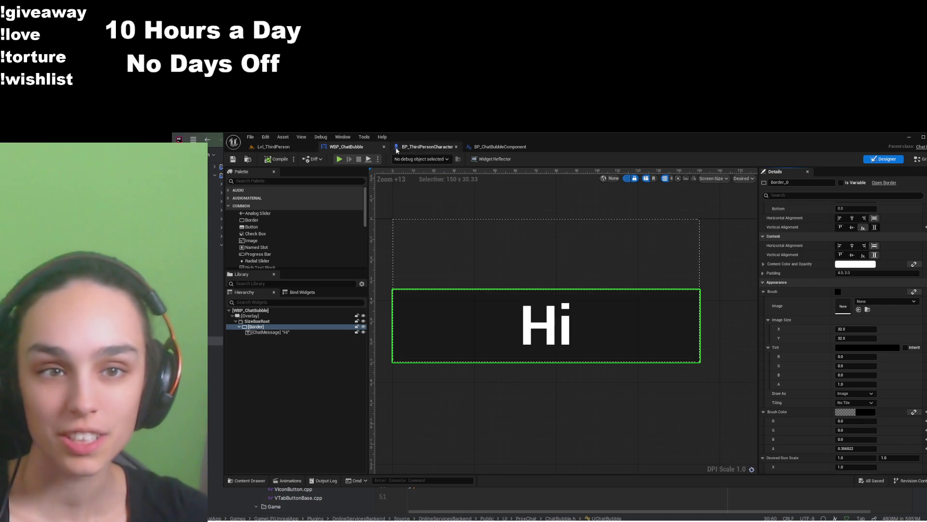
Check the character preview, then return to the WBP_ChatBubble Designer showing the Hi border
{"action": "left_click", "coordinate": [425, 146]}
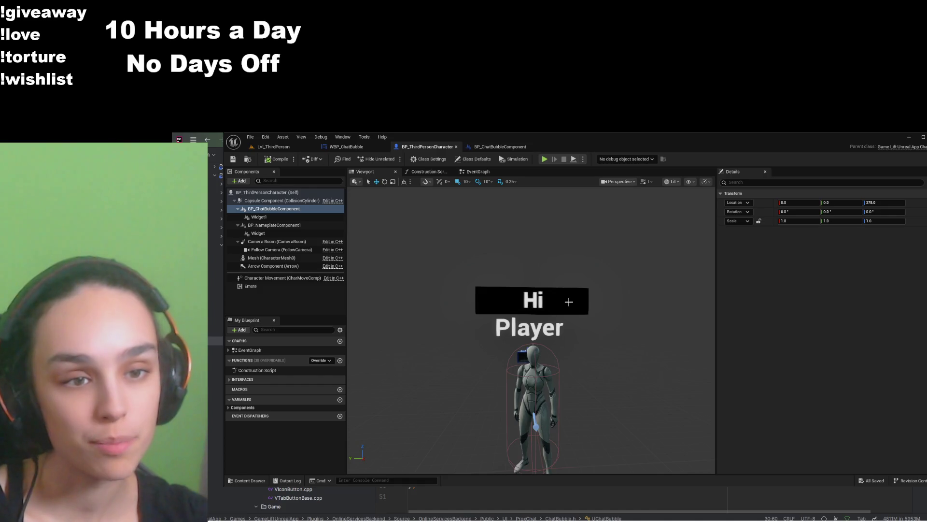
{"action": "left_click", "coordinate": [369, 145]}
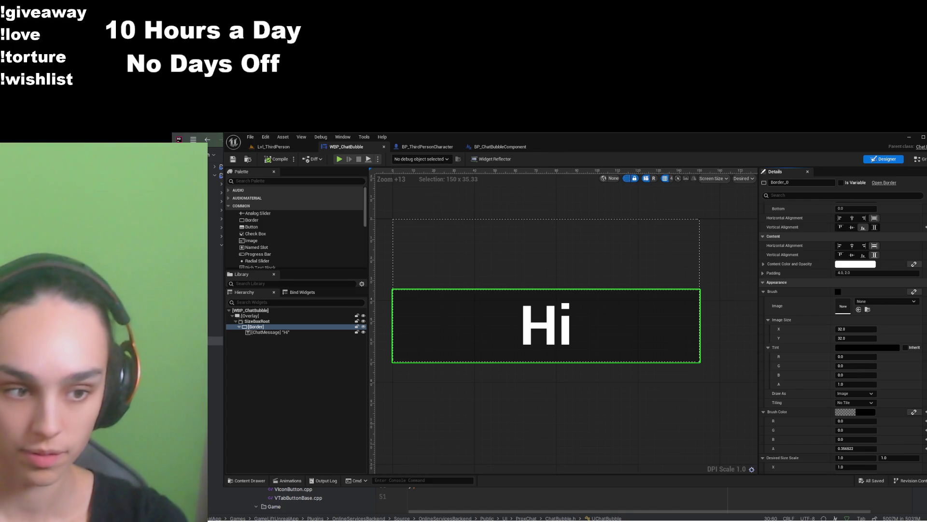
Set the Hi Border's slot alignment to horizontal Center and vertical Bottom
{"action": "left_click", "coordinate": [864, 217]}
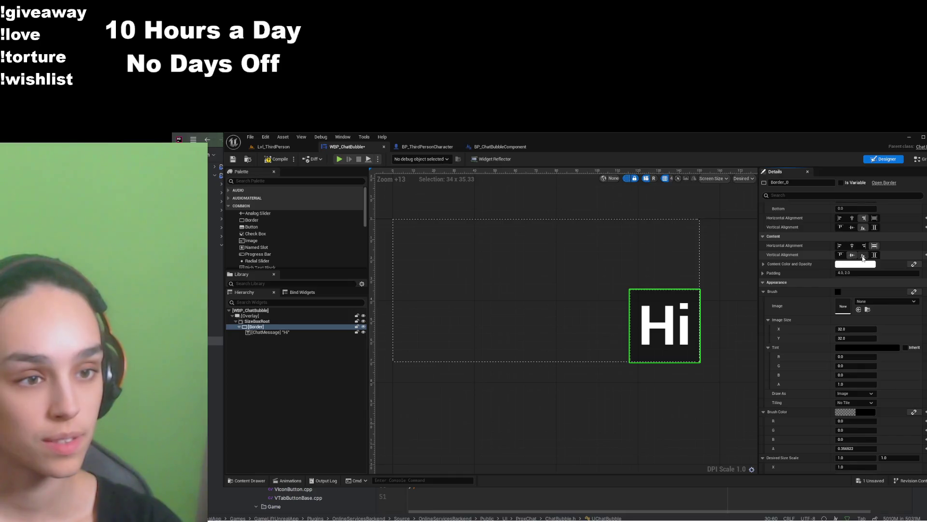
{"action": "left_click", "coordinate": [852, 227]}
{"action": "left_click", "coordinate": [864, 228]}
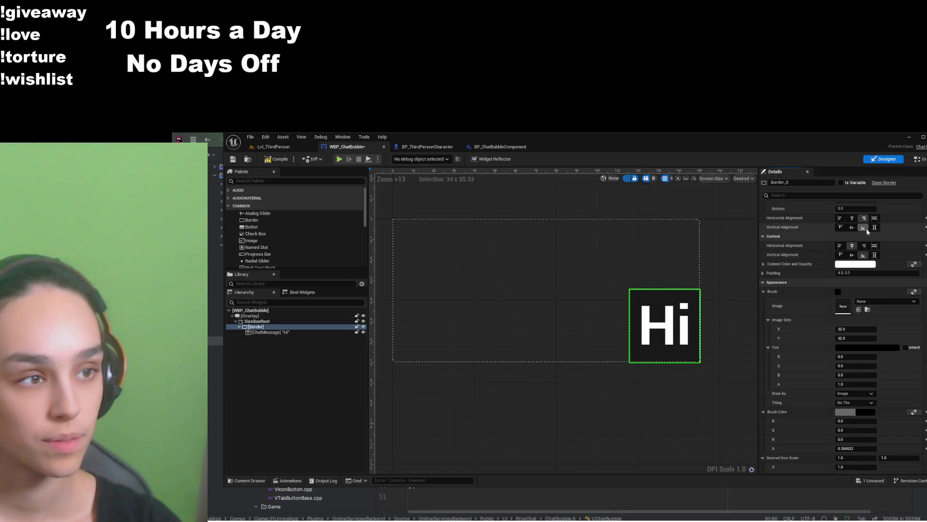
{"action": "left_click", "coordinate": [310, 332]}
{"action": "left_click", "coordinate": [263, 326]}
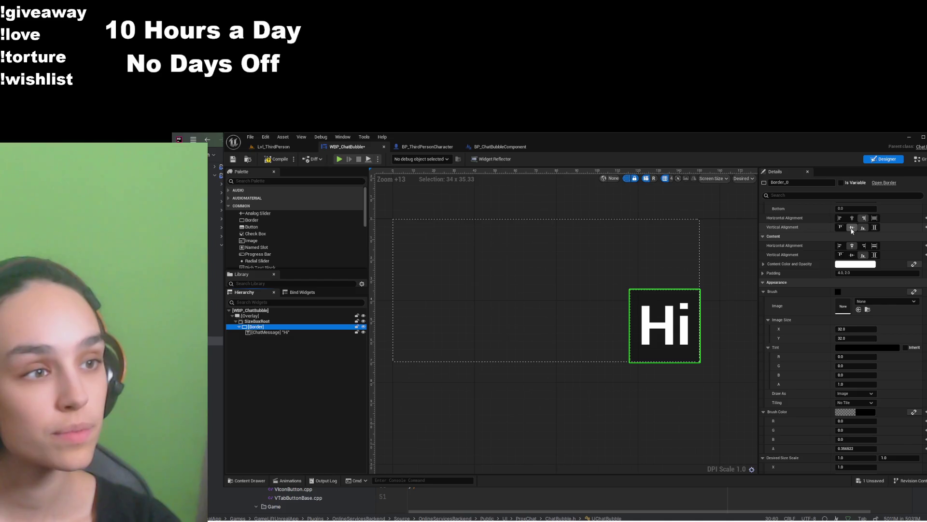
{"action": "left_click", "coordinate": [852, 219]}
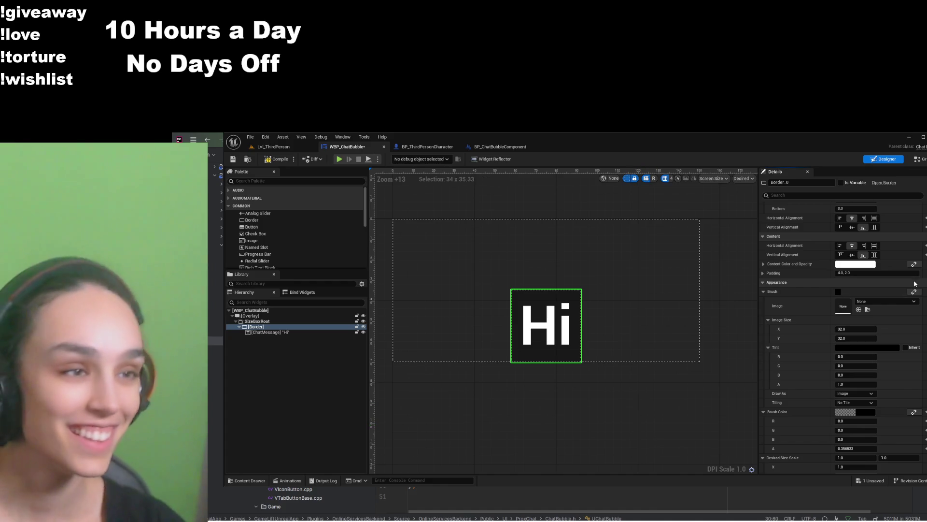
Search the Border's properties for 'text' and inspect the ChatMessage text settings
{"action": "left_click", "coordinate": [821, 195]}
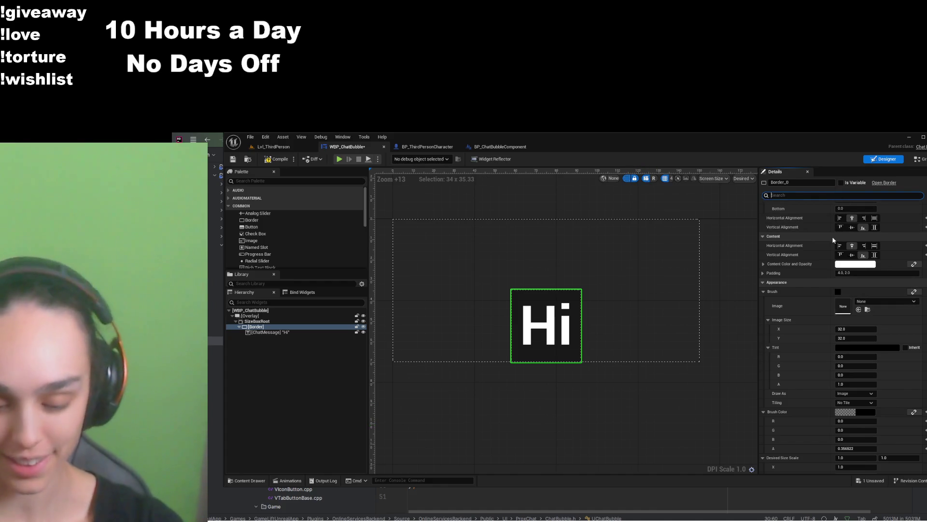
{"action": "type", "text": "text"}
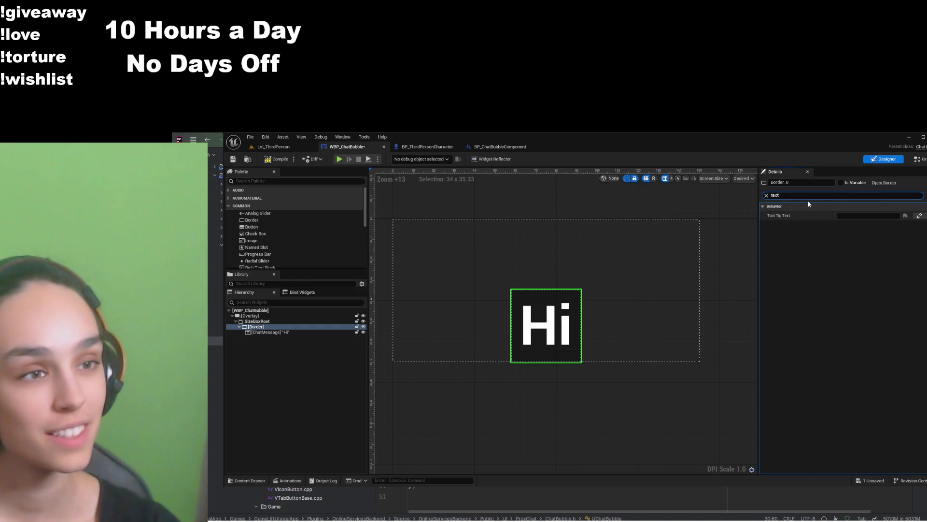
{"action": "key", "text": "BackSpace"}
{"action": "key", "text": "BackSpace"}
{"action": "key", "text": "BackSpace"}
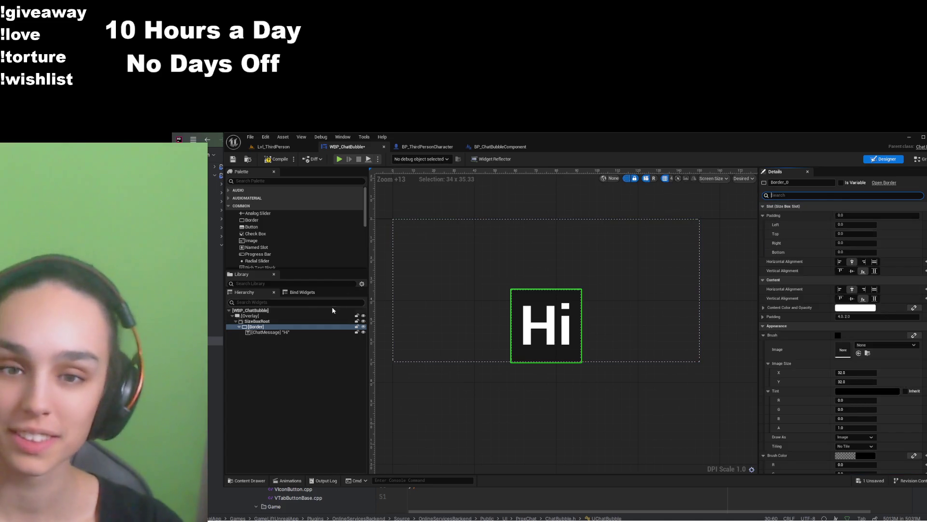
{"action": "left_click", "coordinate": [299, 332]}
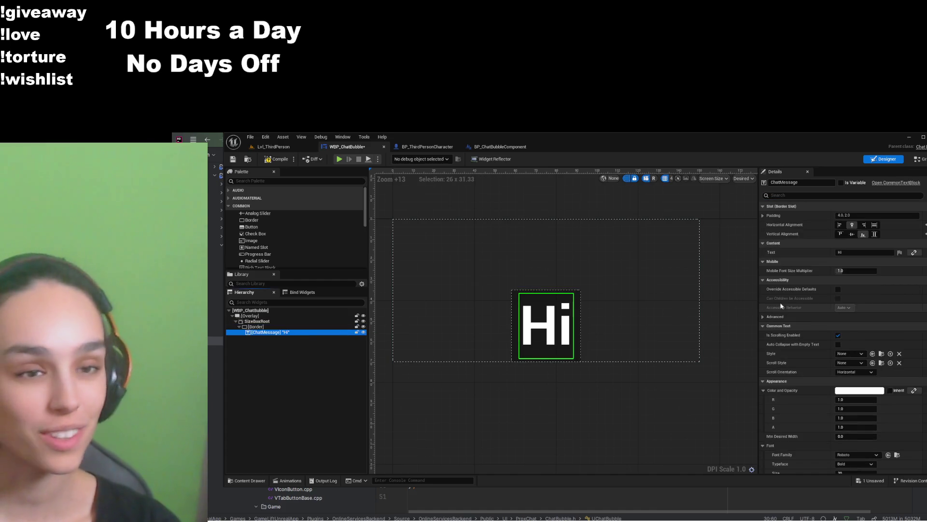
{"action": "scroll", "coordinate": [792, 338], "scroll_direction": "down", "scroll_amount": 2}
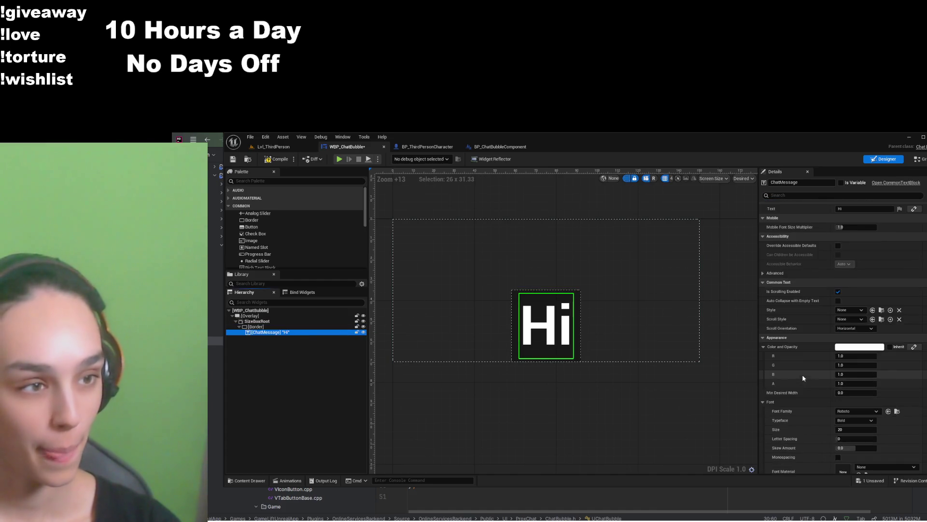
{"action": "scroll", "coordinate": [804, 378], "scroll_direction": "down", "scroll_amount": 3}
{"action": "scroll", "coordinate": [783, 338], "scroll_direction": "up", "scroll_amount": 5}
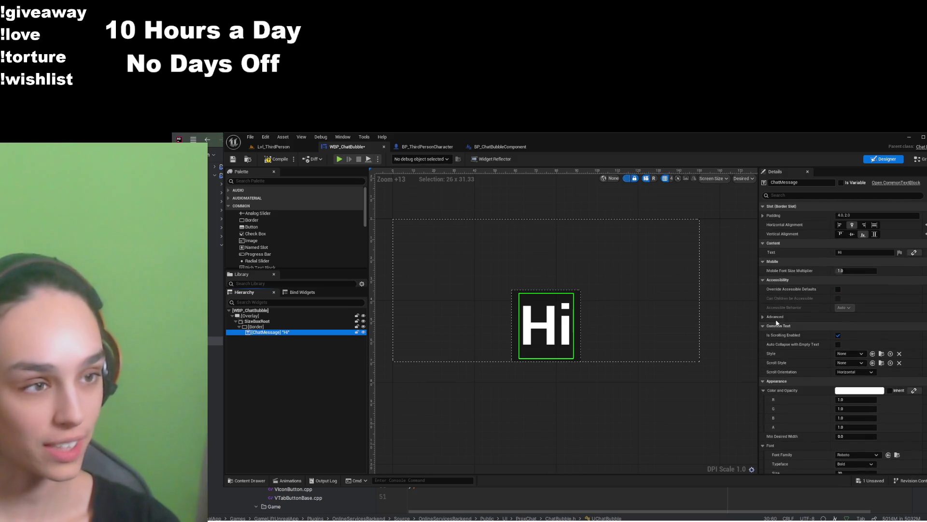
Compile and save the widget, then view the compact Hi bubble above the Player nameplate
{"action": "left_click", "coordinate": [276, 159]}
{"action": "left_click", "coordinate": [232, 160]}
{"action": "left_click", "coordinate": [428, 146]}
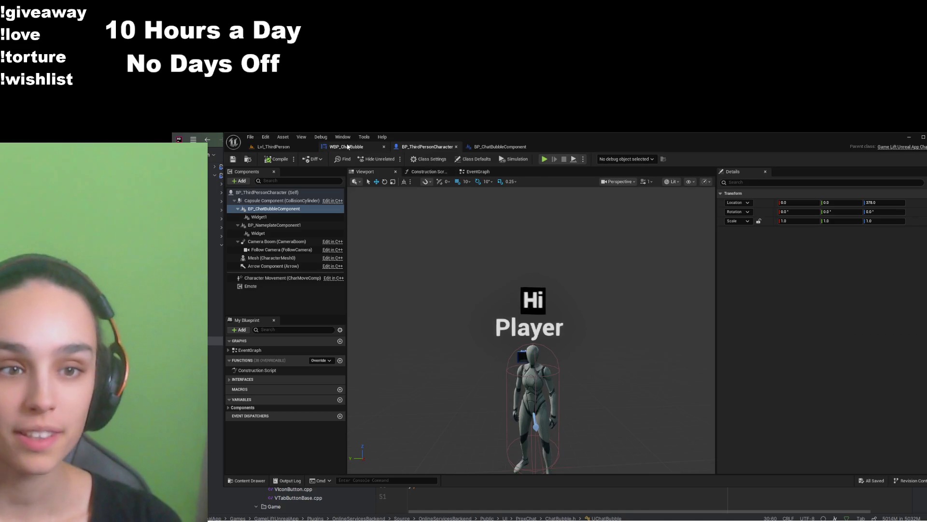
Select the Hi Border and lower its brush colour alpha so the background is more transparent
{"action": "left_click", "coordinate": [346, 146]}
{"action": "left_click", "coordinate": [555, 338]}
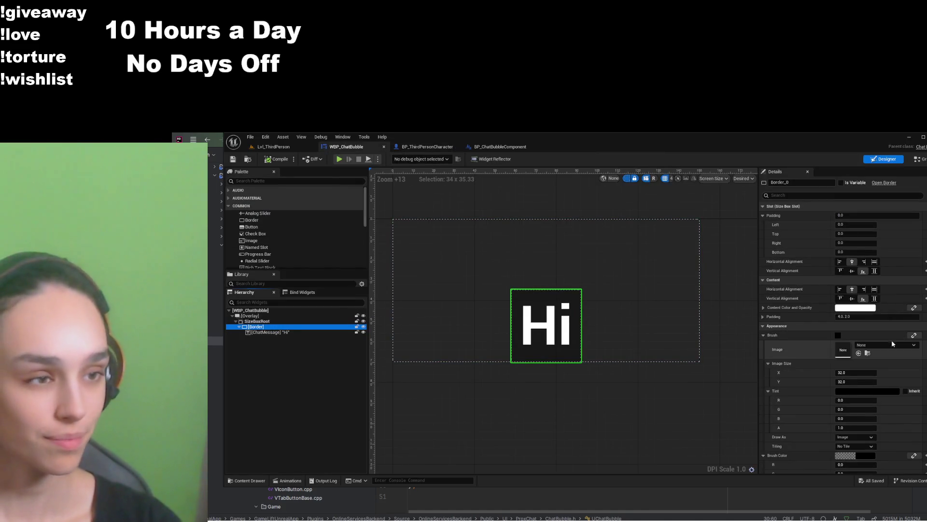
{"action": "scroll", "coordinate": [885, 389], "scroll_direction": "down", "scroll_amount": 2}
{"action": "scroll", "coordinate": [847, 328], "scroll_direction": "down", "scroll_amount": 3}
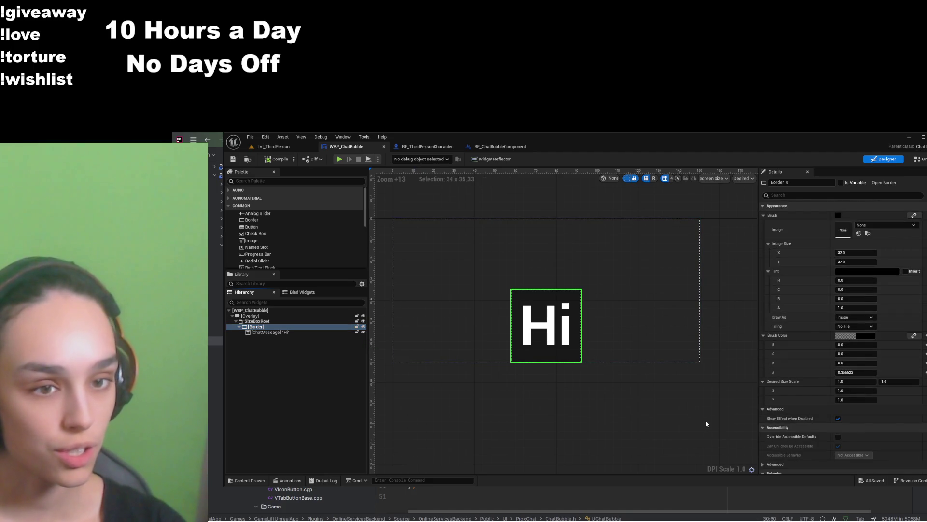
{"action": "mouse_move", "coordinate": [718, 423]}
{"action": "left_mouse_down"}
{"action": "mouse_move", "coordinate": [706, 423]}
{"action": "mouse_move", "coordinate": [715, 425]}
{"action": "left_mouse_up"}
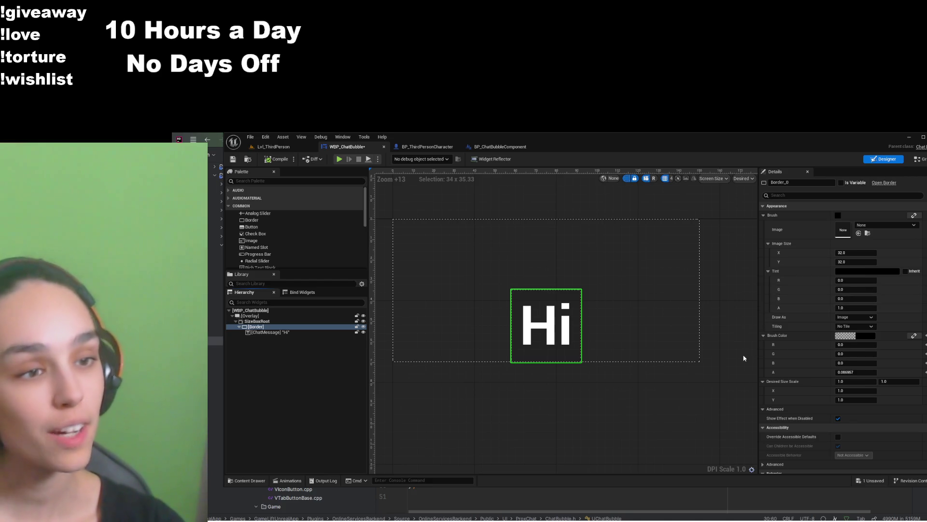
Filter properties by 'cor', save the widget and check the fainter bubble on the character
{"action": "left_click", "coordinate": [810, 194]}
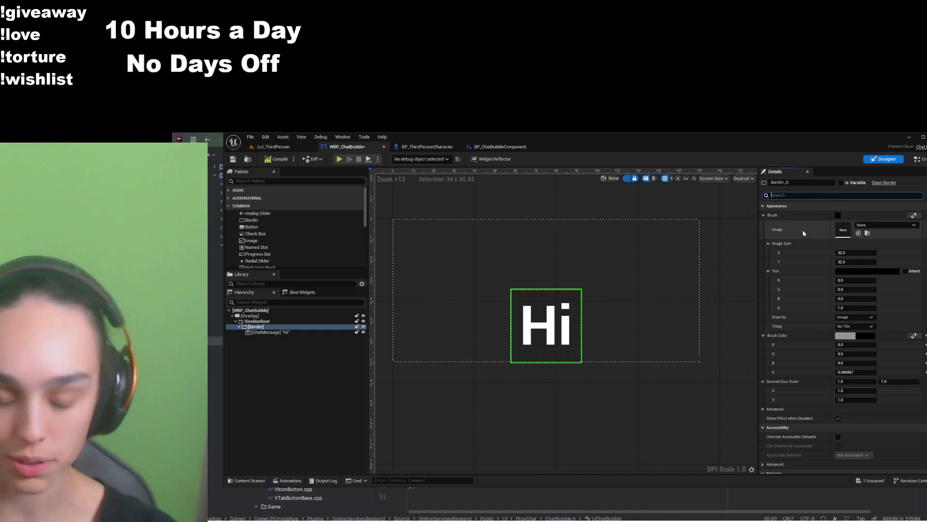
{"action": "type", "text": "cor"}
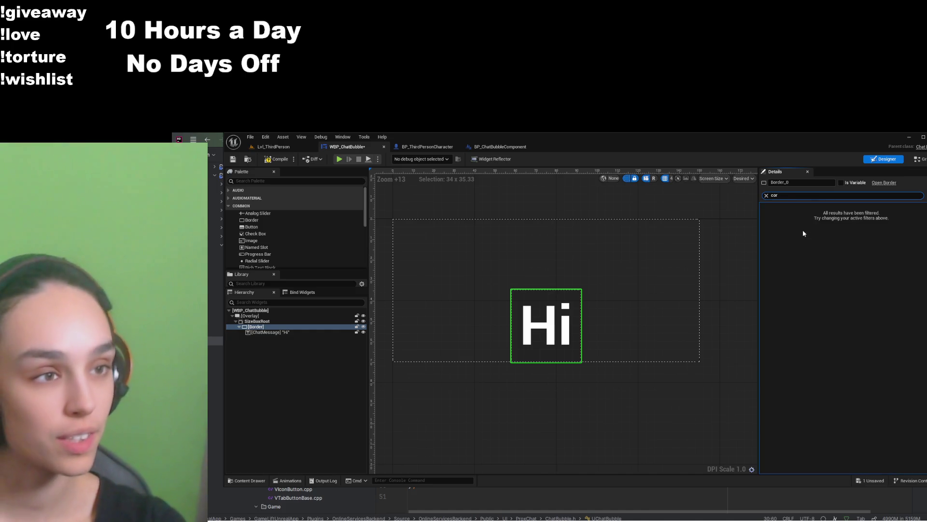
{"action": "key", "text": "BackSpace"}
{"action": "key", "text": "BackSpace"}
{"action": "key", "text": "BackSpace"}
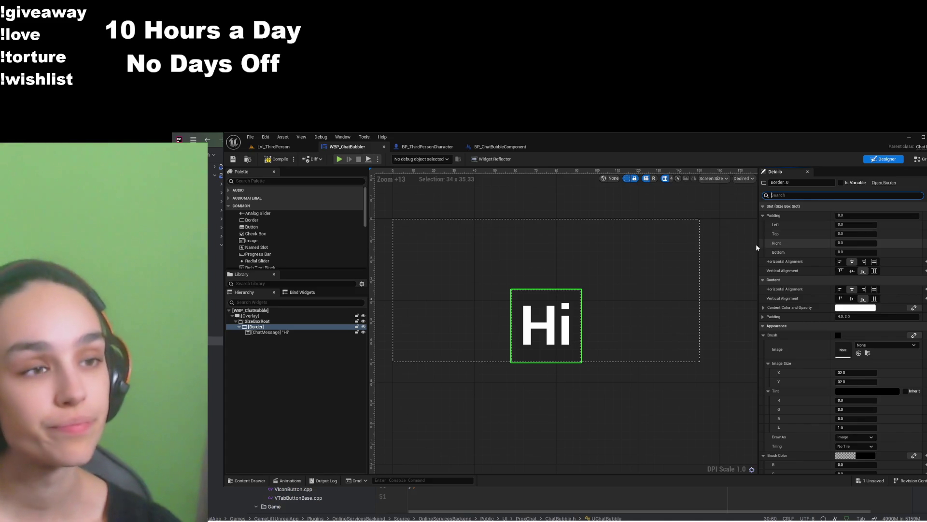
{"action": "left_click", "coordinate": [418, 147]}
{"action": "left_click", "coordinate": [346, 146]}
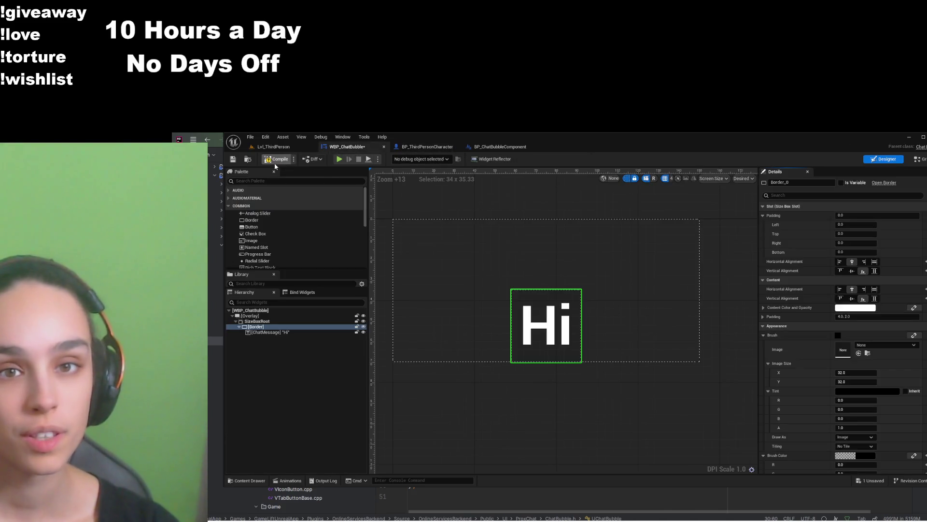
{"action": "left_click", "coordinate": [233, 159]}
{"action": "left_click", "coordinate": [421, 146]}
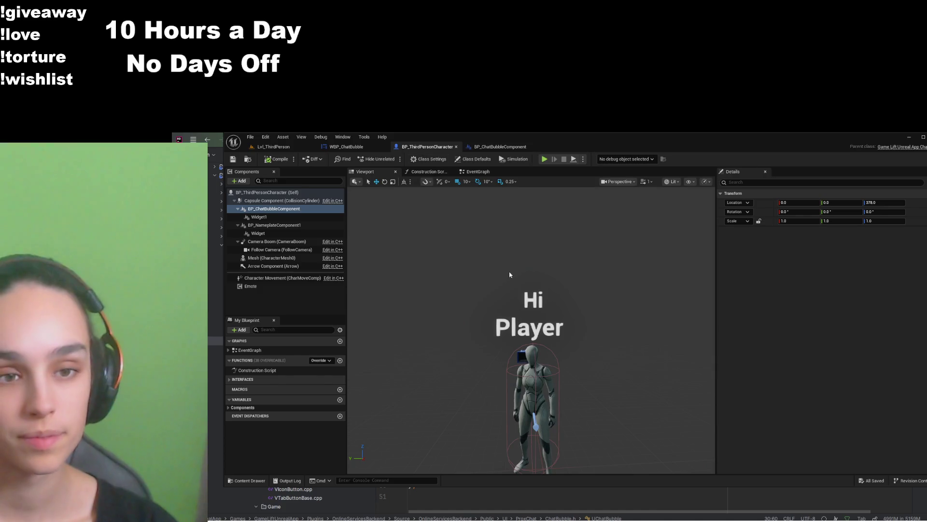
{"action": "left_click", "coordinate": [346, 146]}
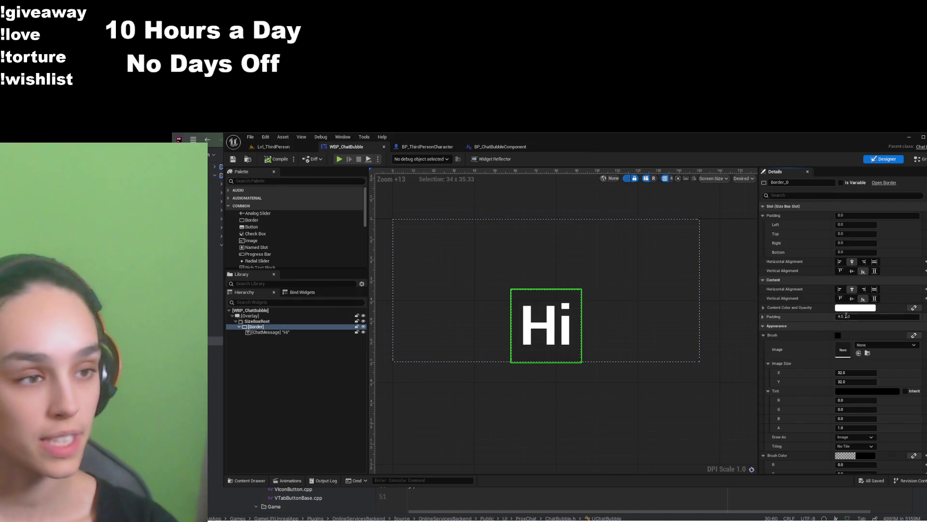
Set the brush colour alpha to about 0.27, compile, save and review the bubble on the character
{"action": "scroll", "coordinate": [855, 376], "scroll_direction": "down", "scroll_amount": 3}
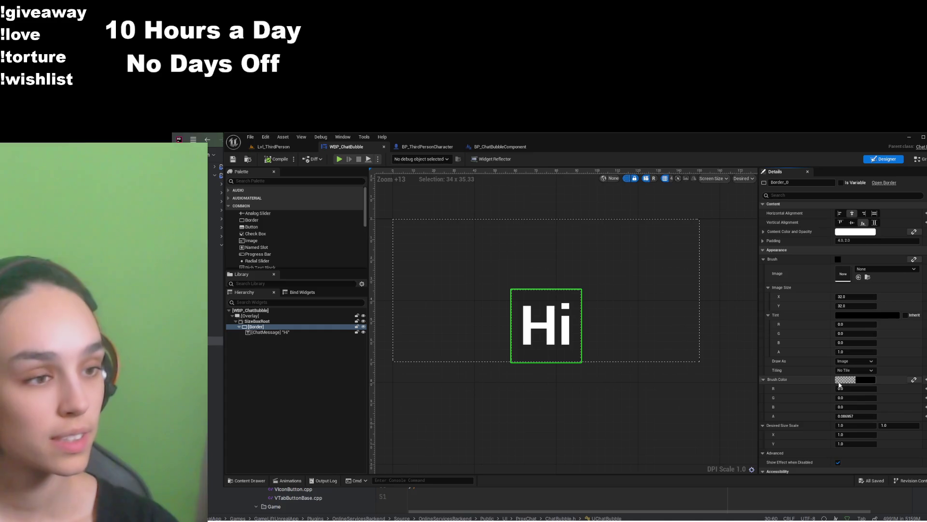
{"action": "left_click_drag", "start_coordinate": [710, 426], "coordinate": [715, 424]}
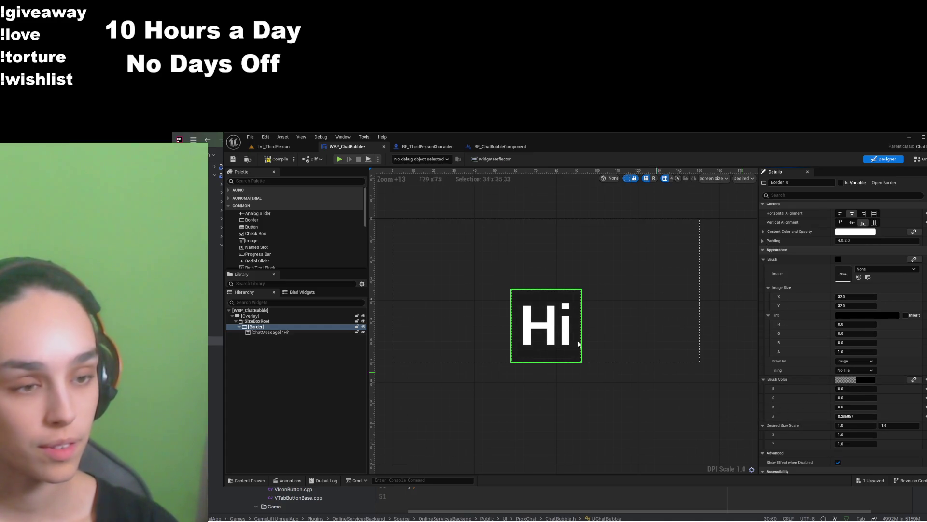
{"action": "left_click", "coordinate": [275, 159]}
{"action": "left_click", "coordinate": [232, 159]}
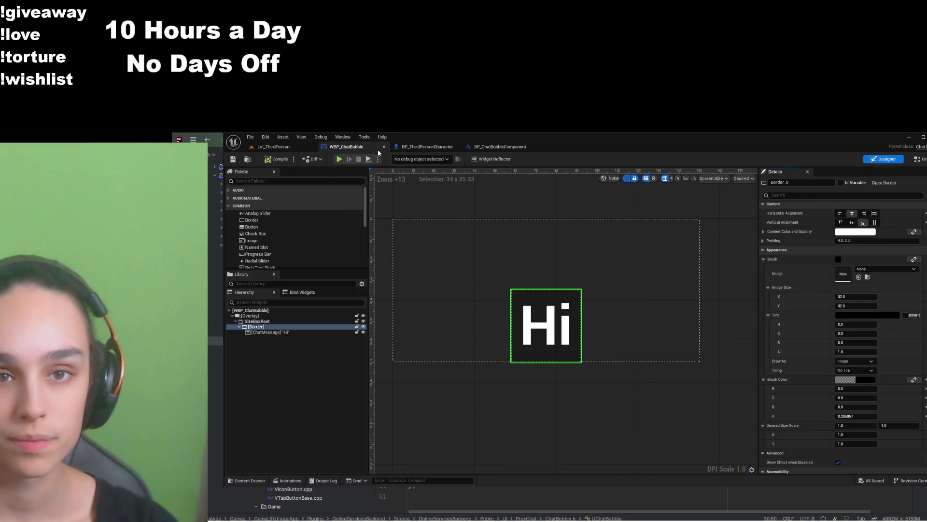
{"action": "left_click", "coordinate": [427, 146]}
{"action": "scroll", "coordinate": [497, 270], "scroll_direction": "up", "scroll_amount": 1}
{"action": "scroll", "coordinate": [497, 271], "scroll_direction": "up", "scroll_amount": 3}
{"action": "scroll", "coordinate": [497, 270], "scroll_direction": "down", "scroll_amount": 3}
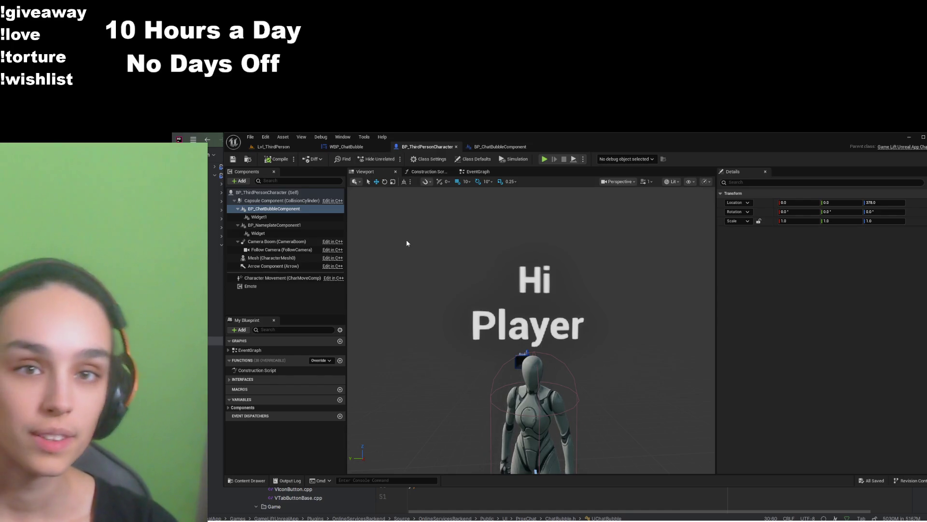
{"action": "left_click", "coordinate": [357, 147]}
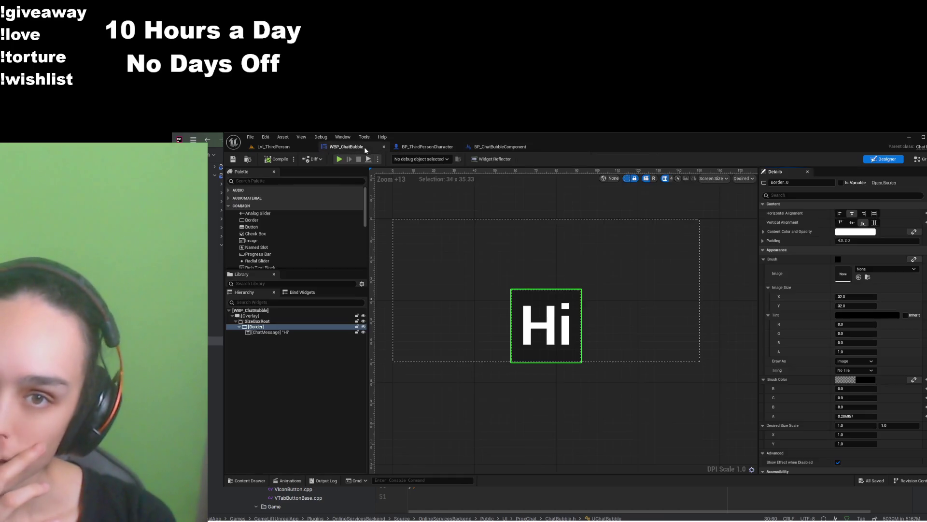
Draw the Border brush as a Rounded Box, then filter Details by 'corn' to reach Corner Radii
{"action": "type", "text": "d"}
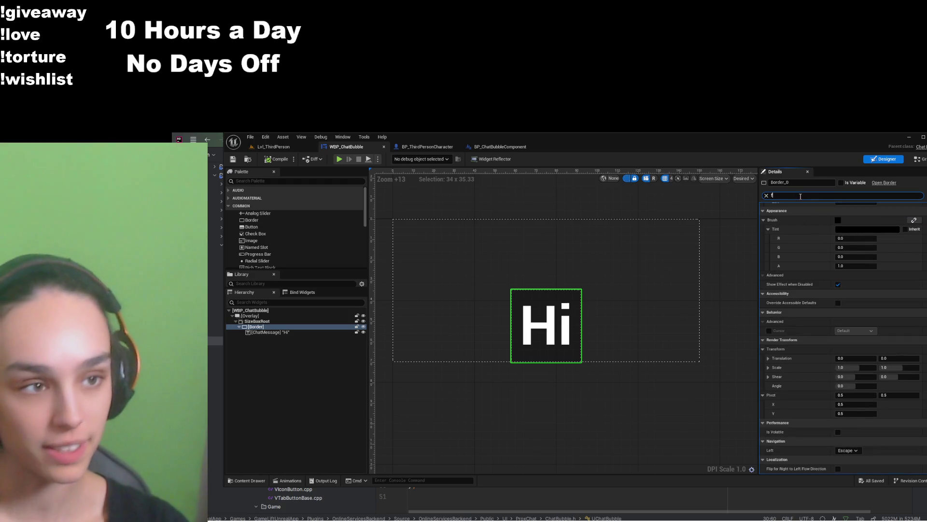
{"action": "type", "text": "ra"}
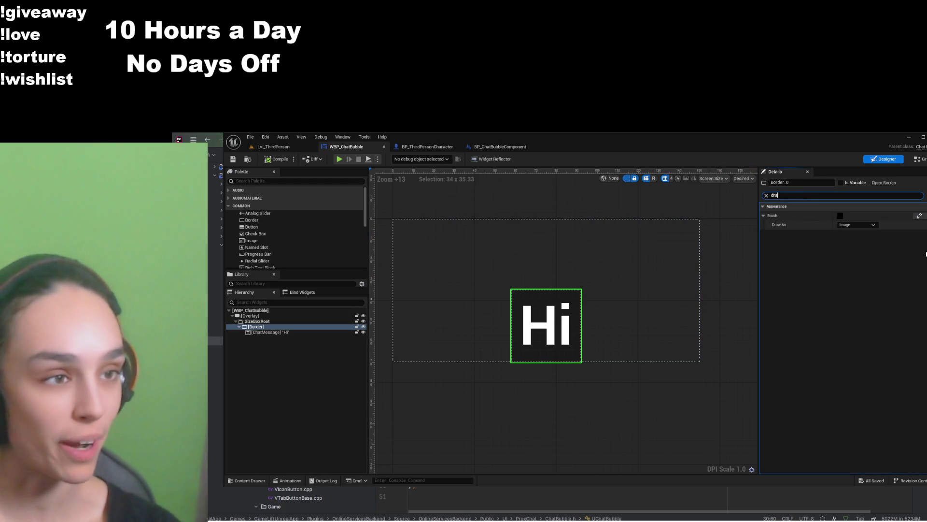
{"action": "left_click", "coordinate": [857, 225]}
{"action": "left_click", "coordinate": [862, 252]}
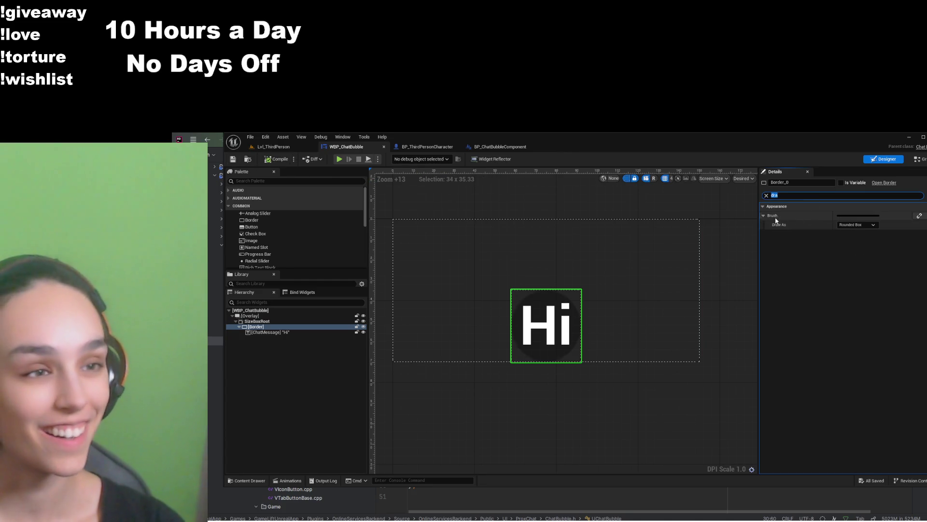
{"action": "left_click", "coordinate": [765, 196]}
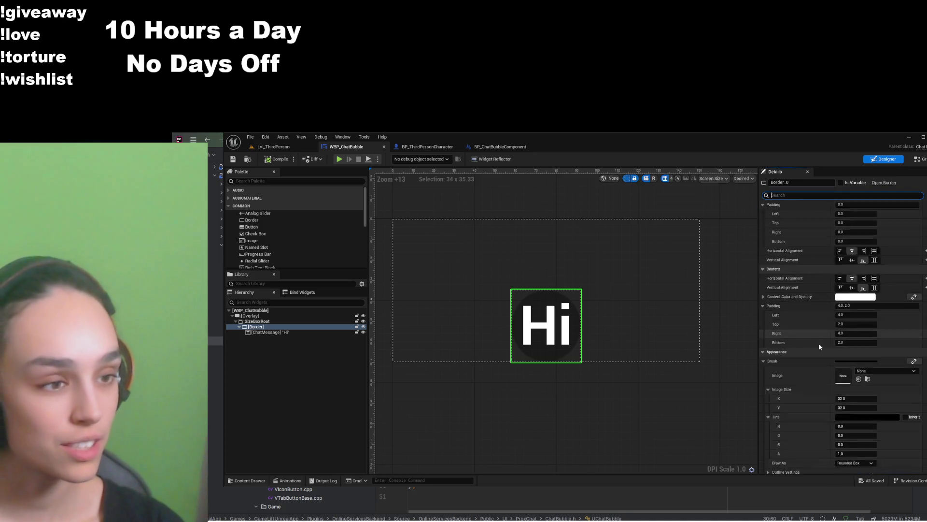
{"action": "type", "text": "corn"}
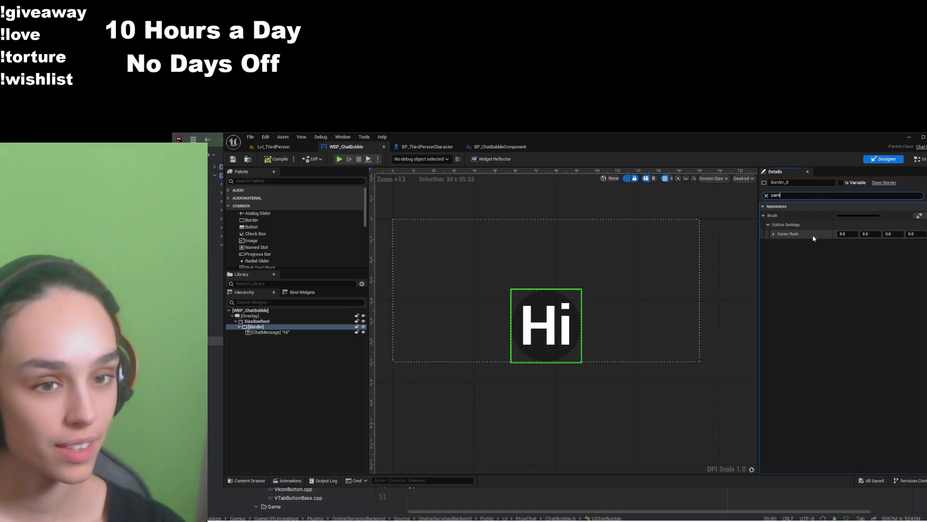
Expand the Border's Corner Radii and set the first corner radius to 10
{"action": "left_click", "coordinate": [773, 233]}
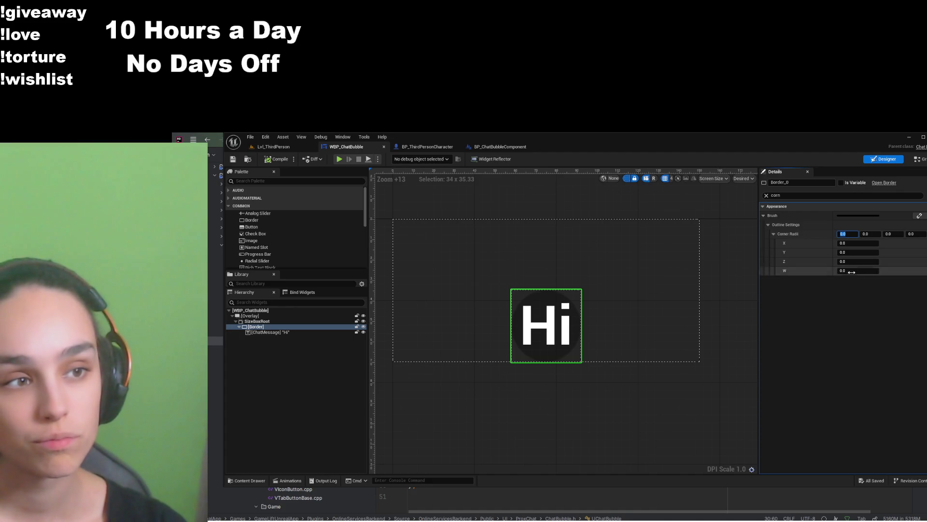
{"action": "left_click", "coordinate": [285, 333]}
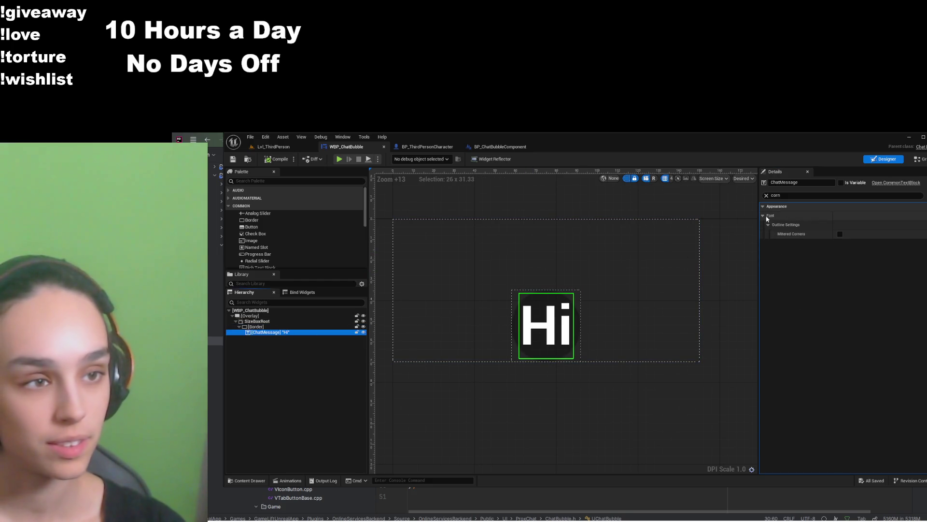
{"action": "left_click", "coordinate": [269, 322]}
{"action": "left_click", "coordinate": [269, 327]}
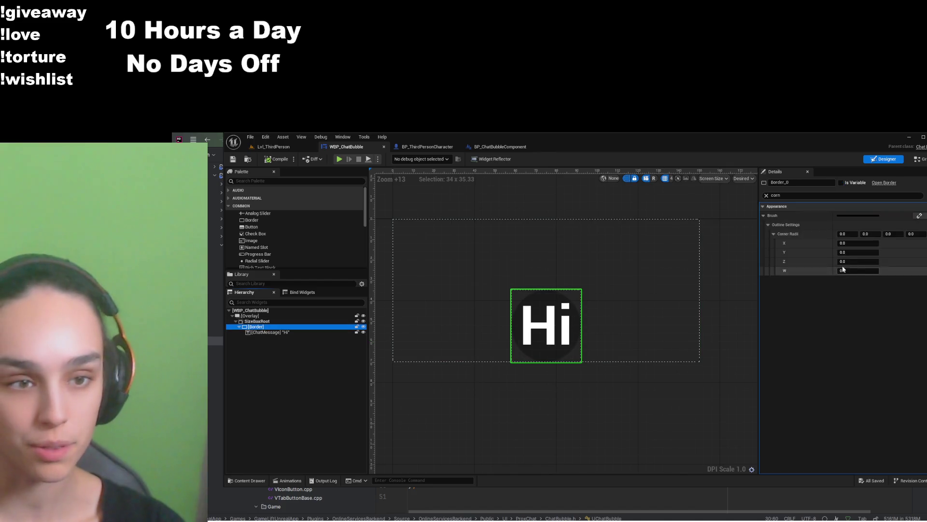
{"action": "left_click", "coordinate": [846, 233]}
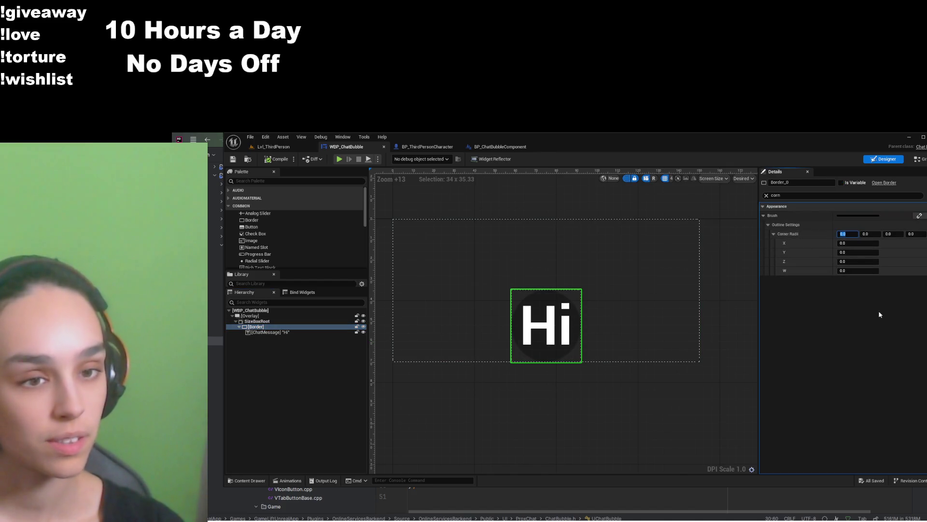
{"action": "type", "text": "10"}
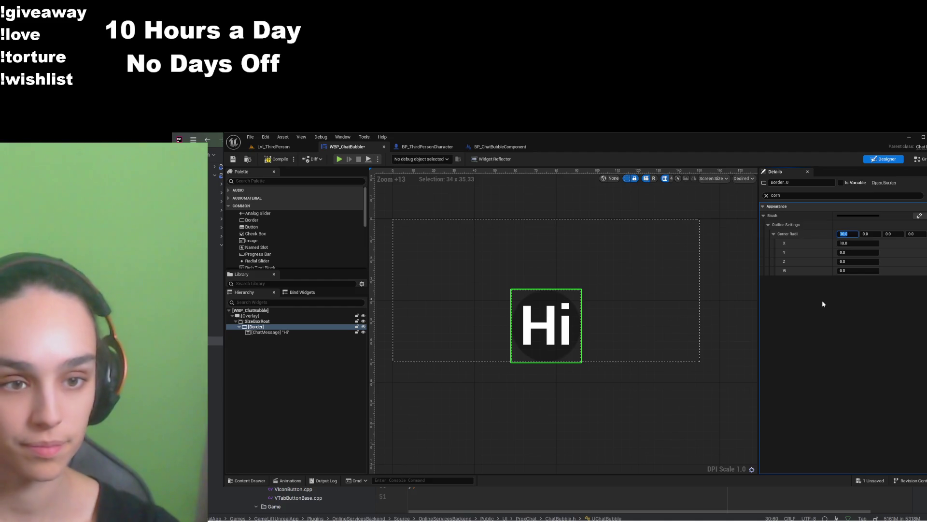
{"action": "key", "text": "Return"}
Set the remaining corner radii to 10 and save WBP_ChatBubble
{"action": "left_click", "coordinate": [866, 234]}
{"action": "type", "text": "10"}
{"action": "key", "text": "Return"}
{"action": "left_click", "coordinate": [908, 234]}
{"action": "type", "text": "10"}
{"action": "key", "text": "Return"}
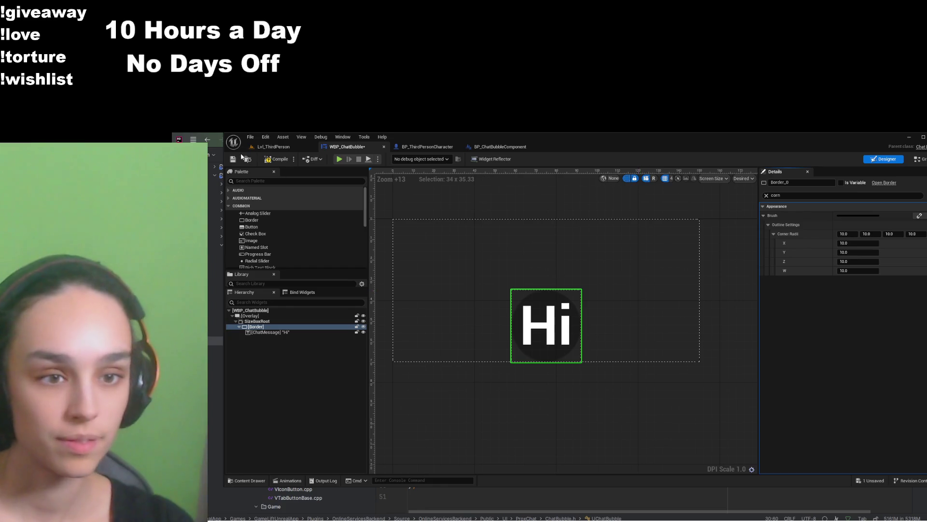
{"action": "left_click", "coordinate": [233, 159]}
{"action": "scroll", "coordinate": [517, 342], "scroll_direction": "up", "scroll_amount": 6}
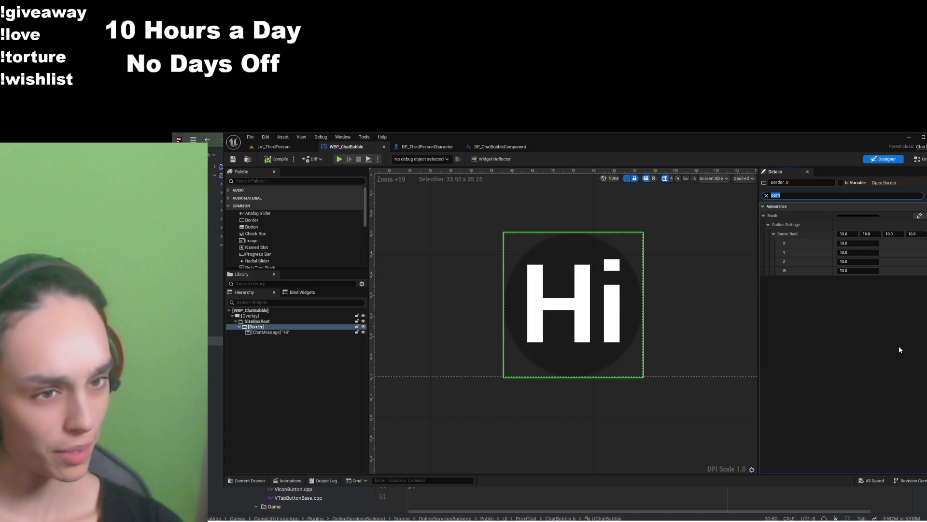
Try Border slot padding values of 10 and 100, then reset it to 0
{"action": "left_click", "coordinate": [767, 196]}
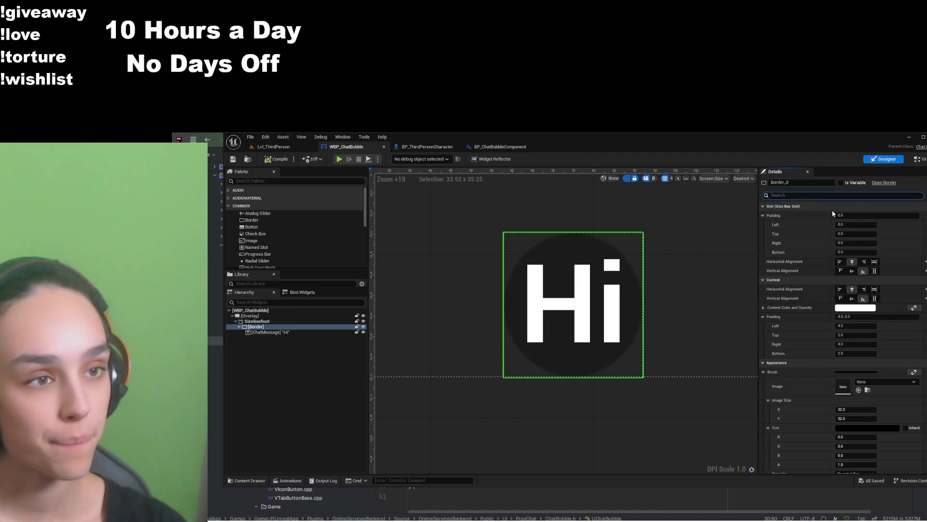
{"action": "left_click", "coordinate": [851, 216]}
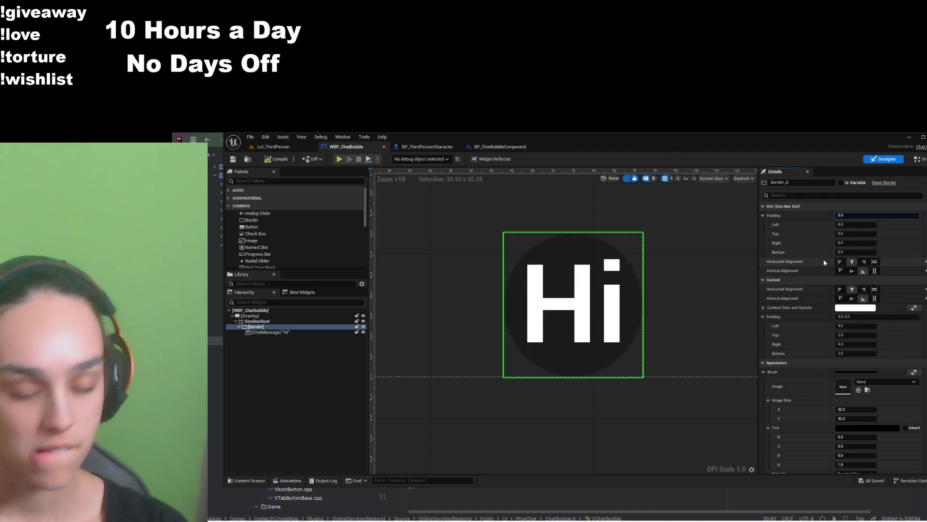
{"action": "type", "text": "10"}
{"action": "key", "text": "Return"}
{"action": "type", "text": "10"}
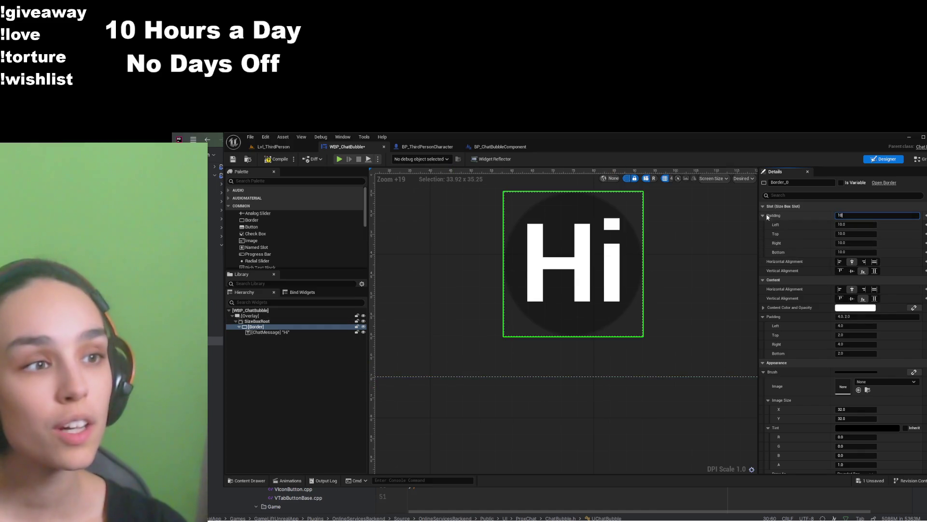
{"action": "type", "text": "0.0"}
{"action": "key", "text": "Return"}
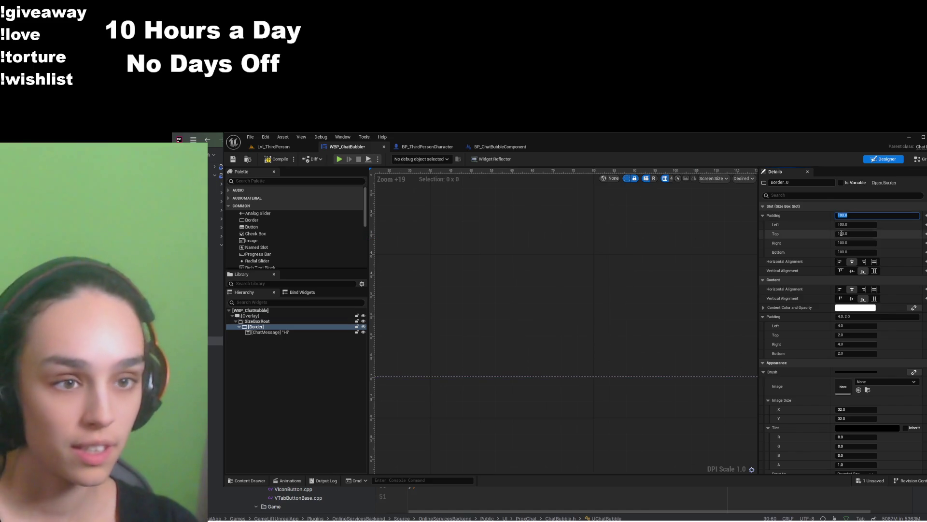
{"action": "key", "text": "Return"}
Set the ChatMessage slot padding to 5 on every side, then compile and save
{"action": "left_click", "coordinate": [574, 304]}
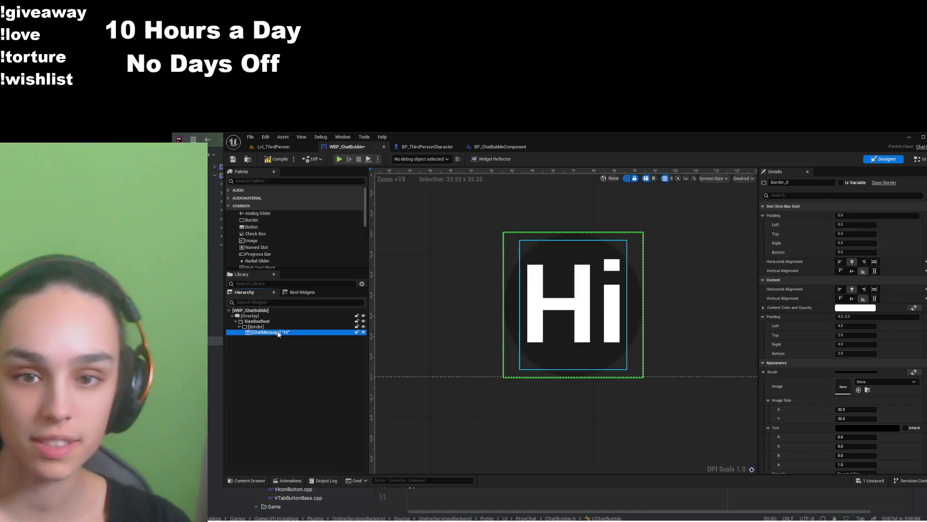
{"action": "left_click", "coordinate": [856, 215]}
{"action": "type", "text": "10"}
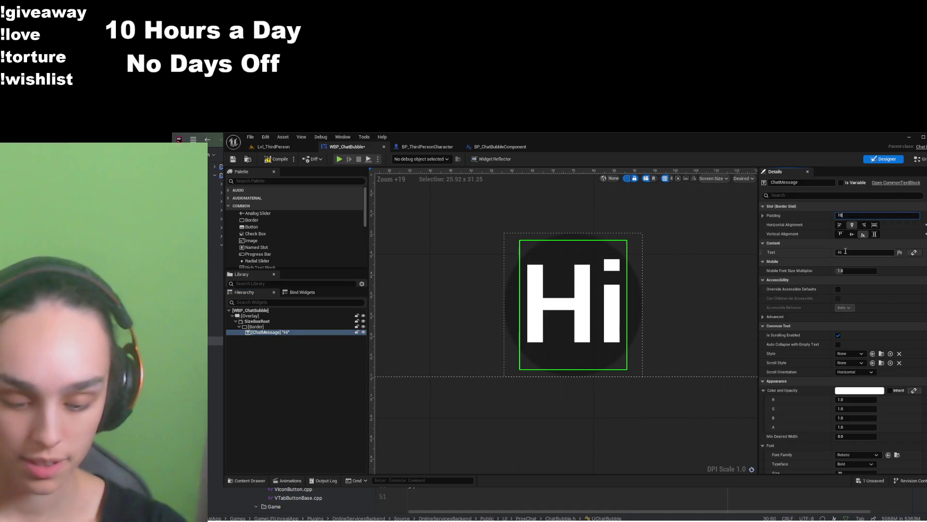
{"action": "key", "text": "Return"}
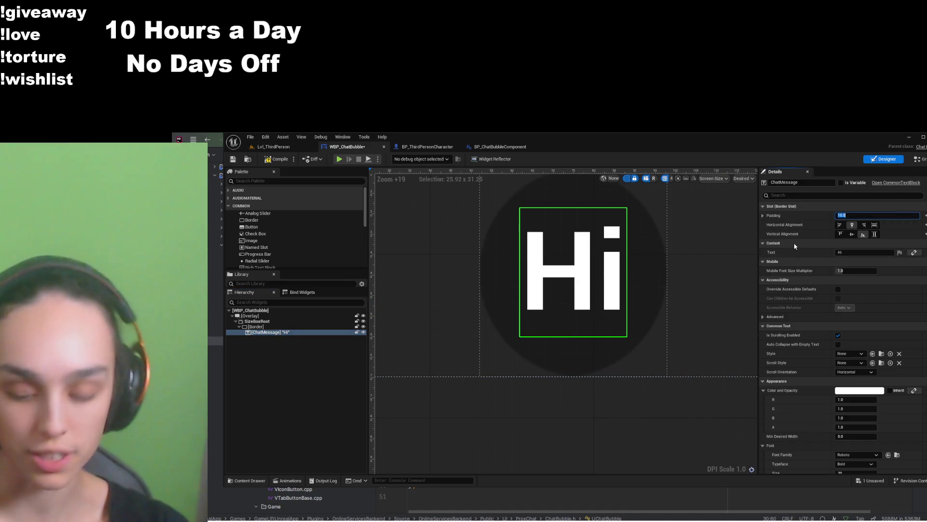
{"action": "type", "text": "5"}
{"action": "key", "text": "Return"}
{"action": "left_click", "coordinate": [275, 163]}
{"action": "left_click", "coordinate": [234, 162]}
{"action": "left_click", "coordinate": [801, 173]}
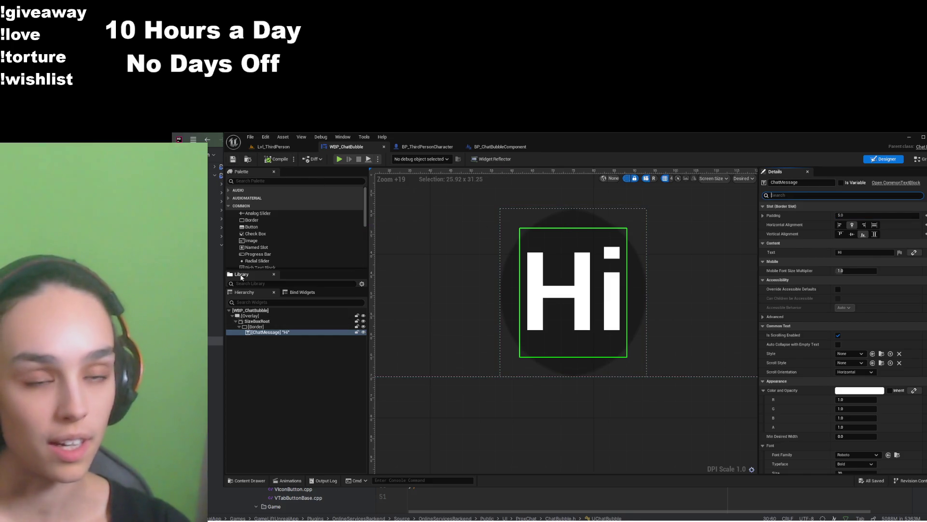
Change the ChatMessage text to the longer 'Hi my name is…' sentence
{"action": "left_click", "coordinate": [877, 252]}
{"action": "type", "text": "my name"}
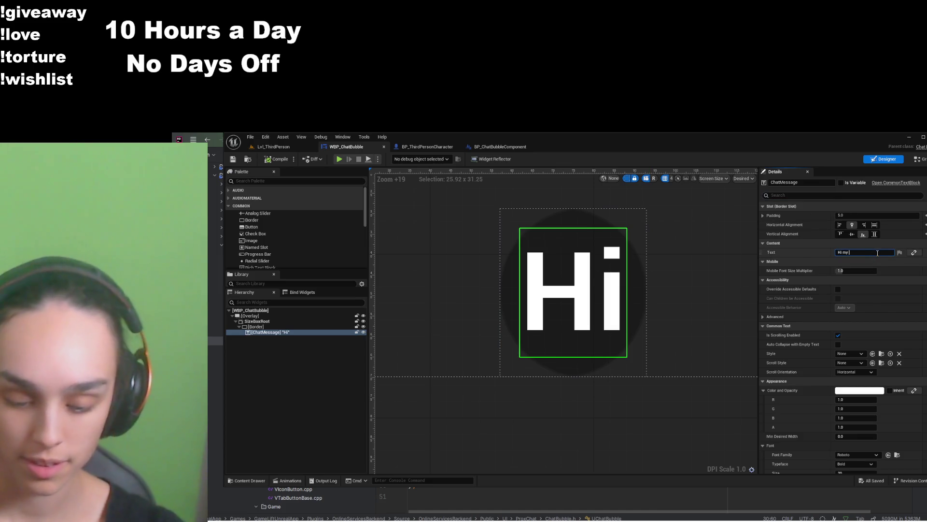
{"action": "left_click", "coordinate": [559, 364]}
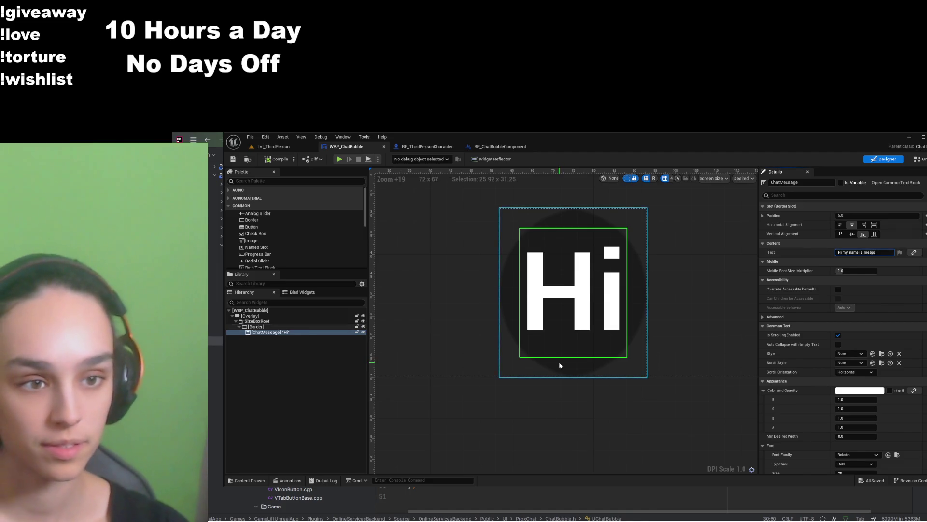
{"action": "scroll", "coordinate": [628, 410], "scroll_direction": "down", "scroll_amount": 5}
{"action": "left_click_drag", "start_coordinate": [697, 442], "coordinate": [686, 376]}
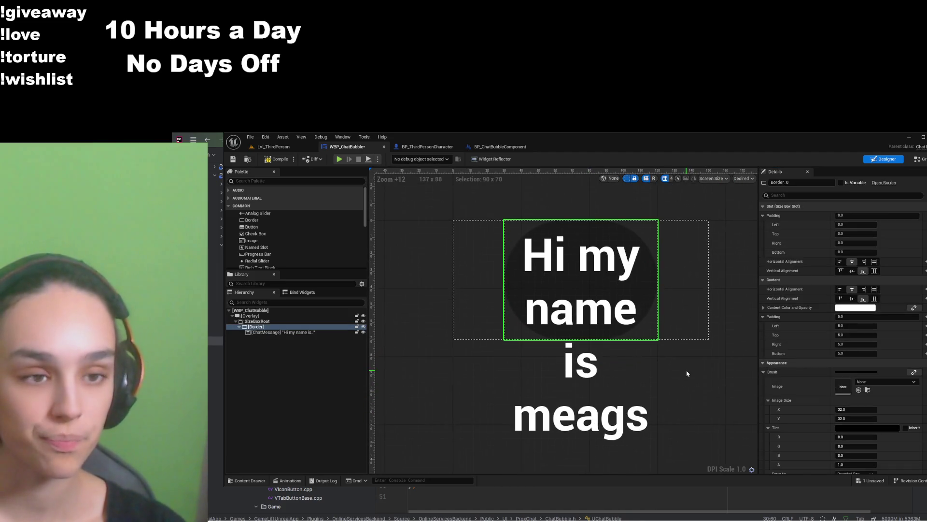
Filter ChatMessage's Details for font and text settings to check Auto Wrap Text
{"action": "left_click", "coordinate": [803, 196]}
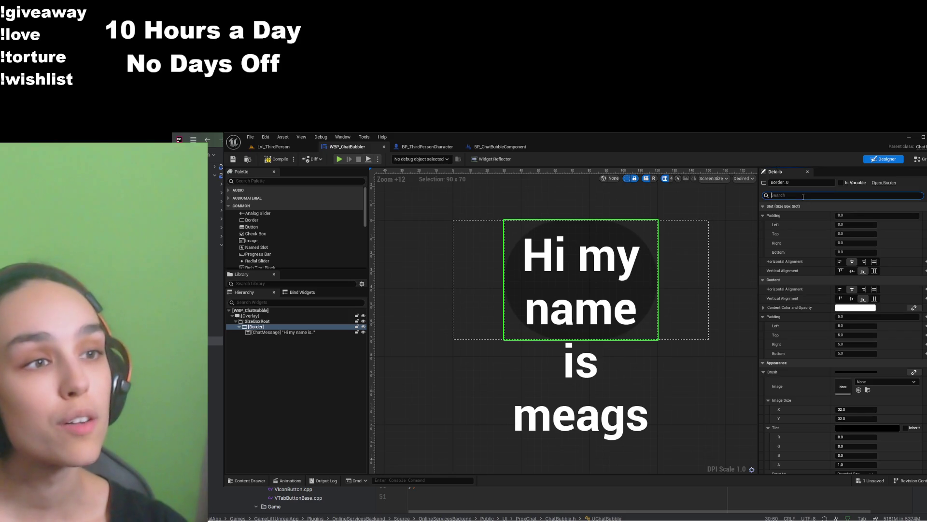
{"action": "type", "text": "hint"}
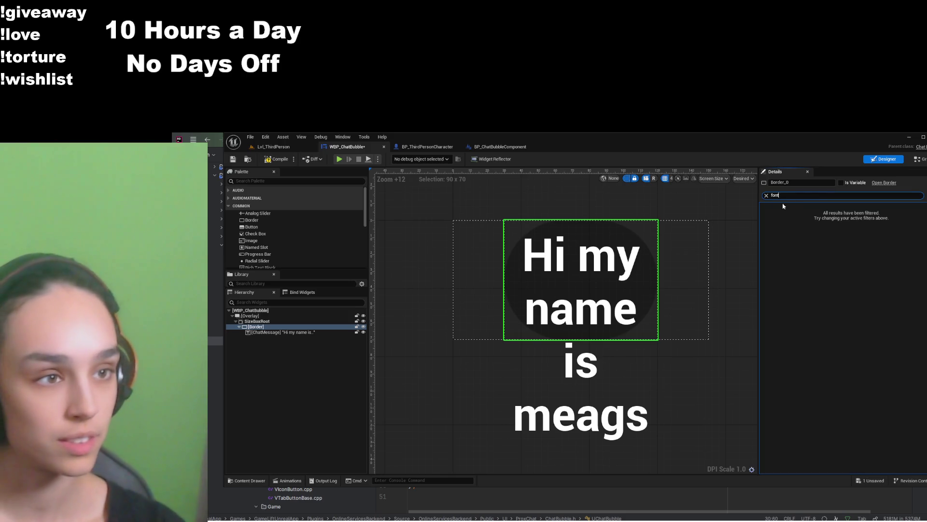
{"action": "left_click", "coordinate": [305, 332]}
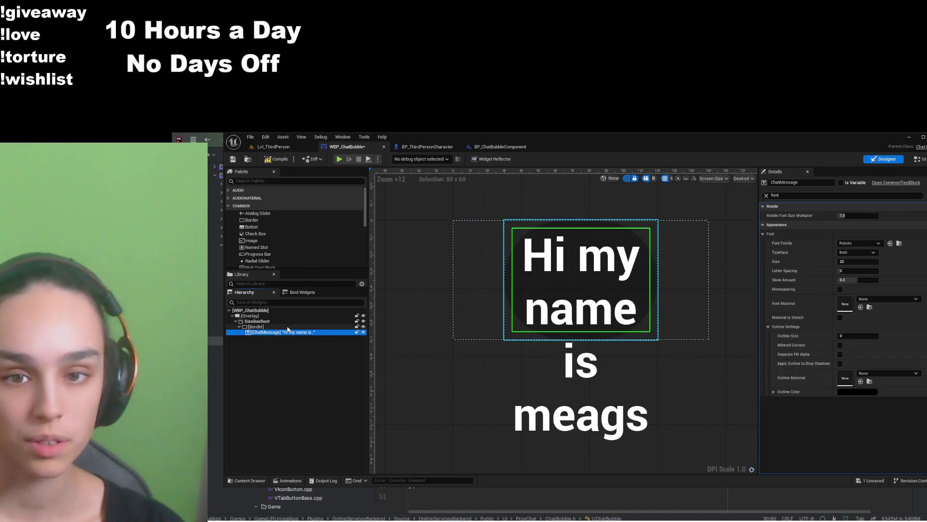
{"action": "left_click", "coordinate": [766, 195]}
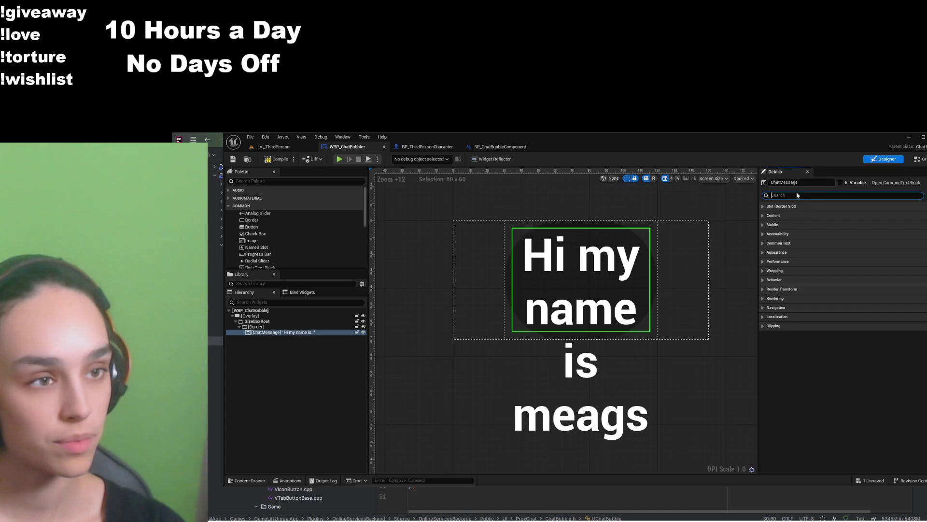
{"action": "type", "text": "te"}
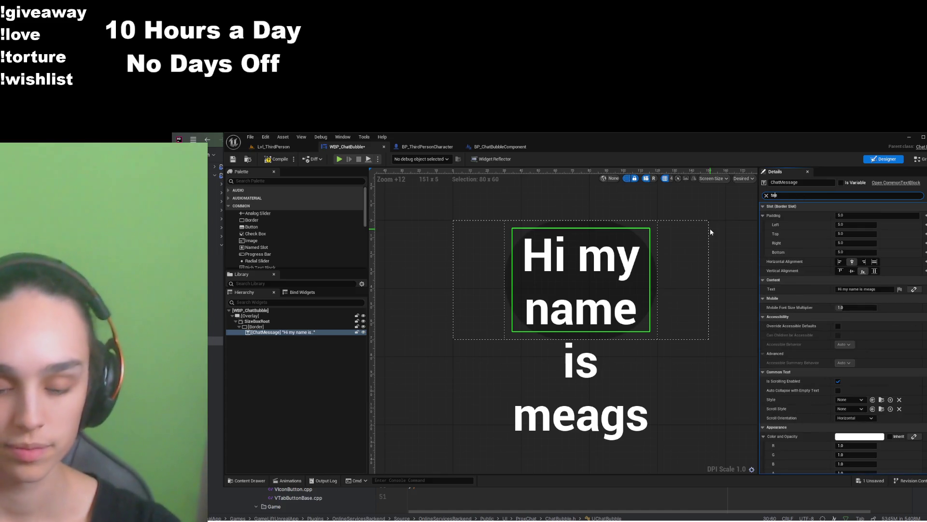
{"action": "type", "text": "xte"}
{"action": "key", "text": "BackSpace"}
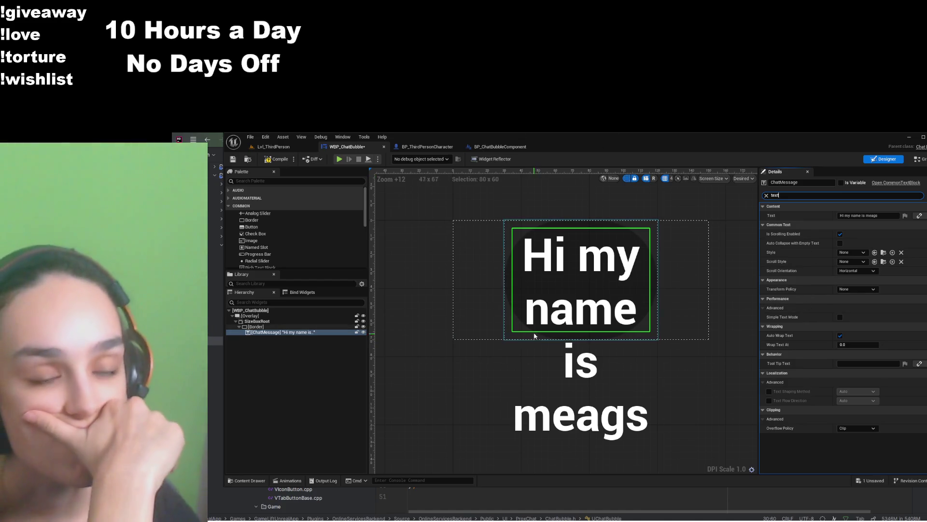
{"action": "scroll", "coordinate": [512, 342], "scroll_direction": "down", "scroll_amount": 2}
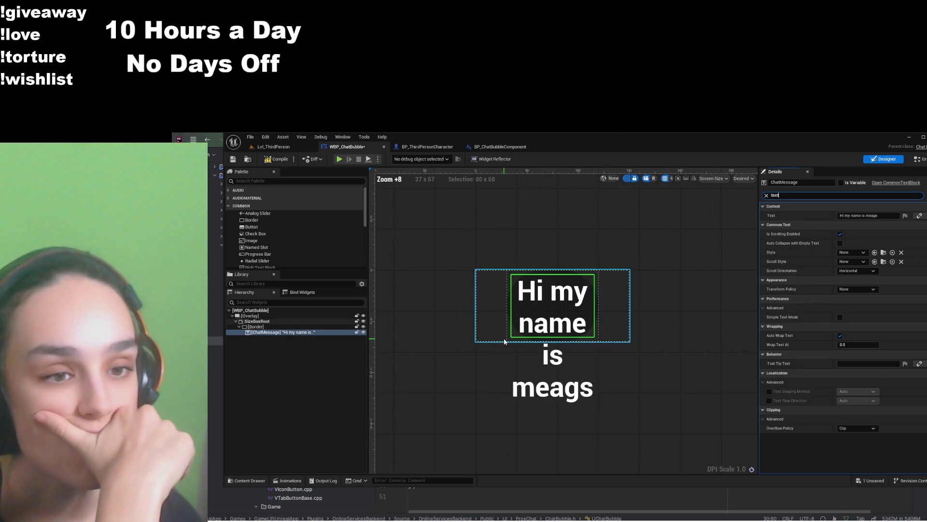
{"action": "left_click", "coordinate": [277, 159]}
{"action": "left_click", "coordinate": [232, 159]}
{"action": "left_click", "coordinate": [399, 150]}
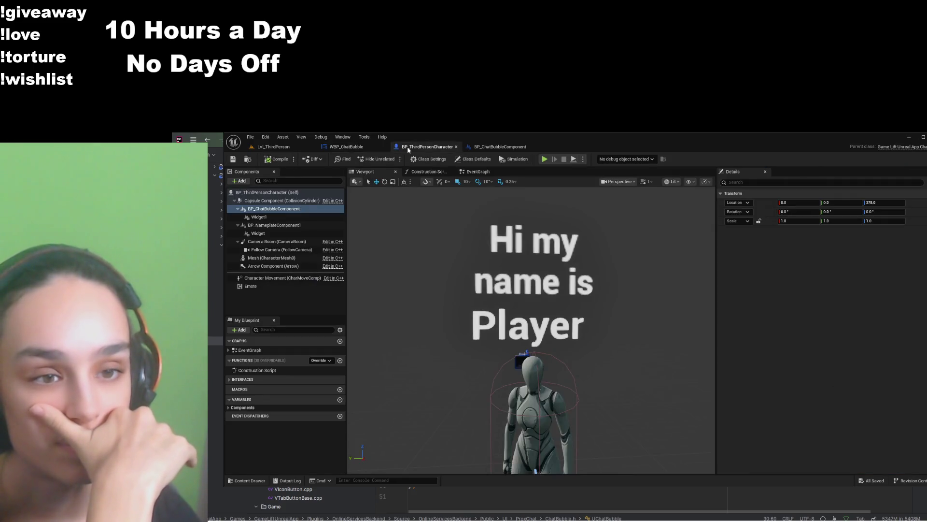
{"action": "left_click", "coordinate": [346, 146]}
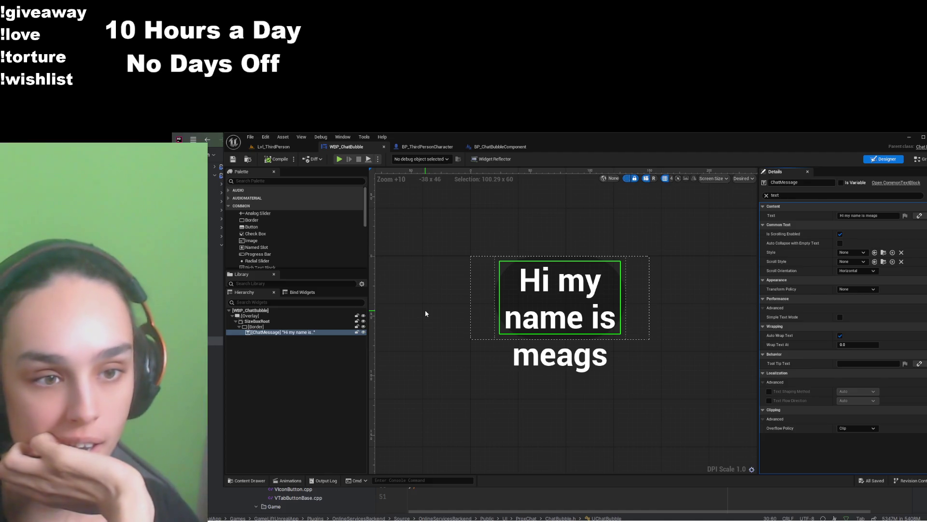
{"action": "scroll", "coordinate": [475, 314], "scroll_direction": "up", "scroll_amount": 3}
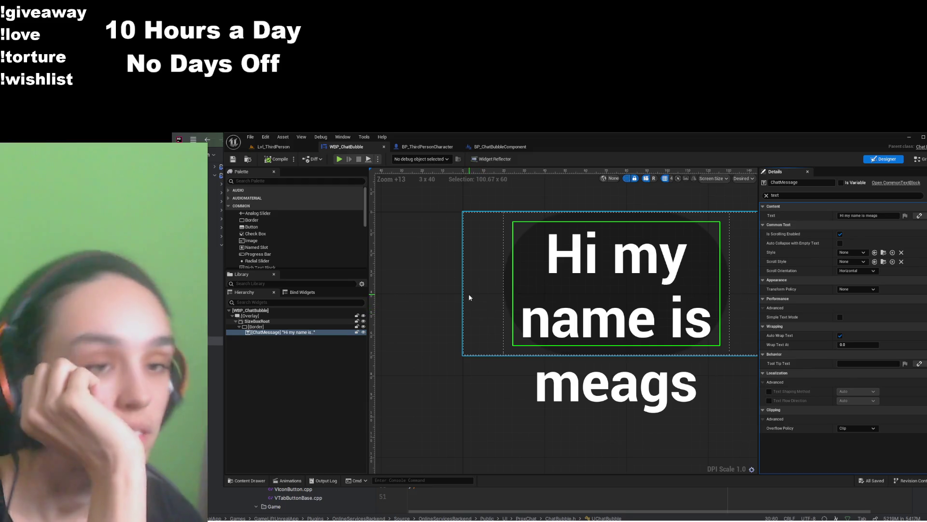
{"action": "left_click", "coordinate": [466, 292]}
Set the Border brush's Rounding Type to Fixed Radius
{"action": "scroll", "coordinate": [790, 375], "scroll_direction": "down", "scroll_amount": 3}
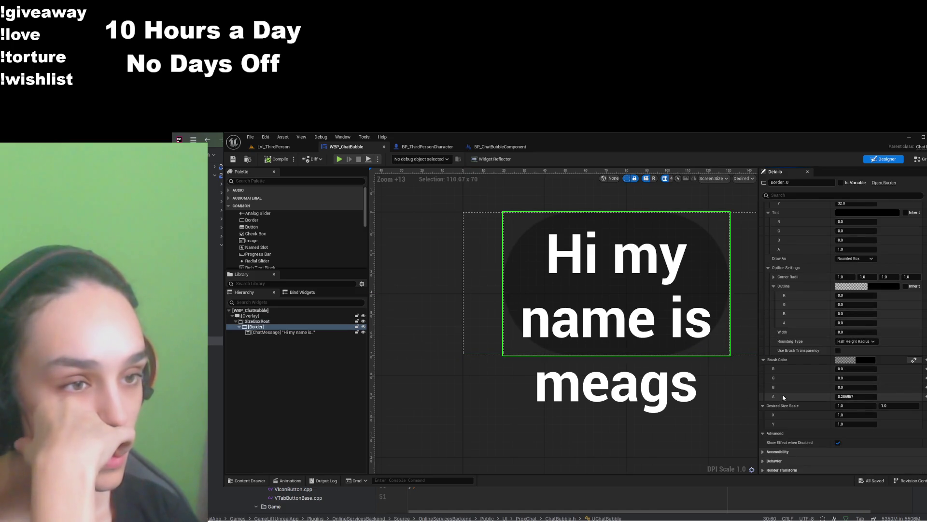
{"action": "scroll", "coordinate": [783, 384], "scroll_direction": "up", "scroll_amount": 3}
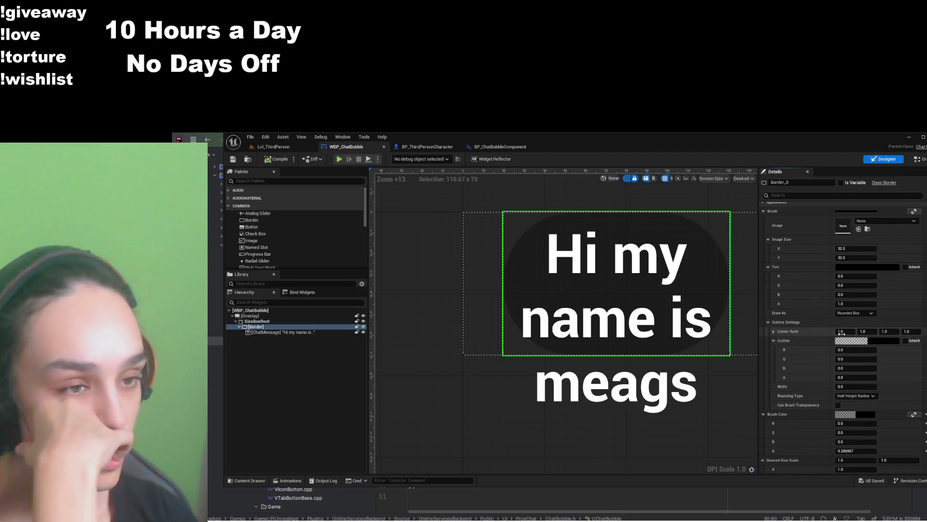
{"action": "scroll", "coordinate": [825, 367], "scroll_direction": "down", "scroll_amount": 1}
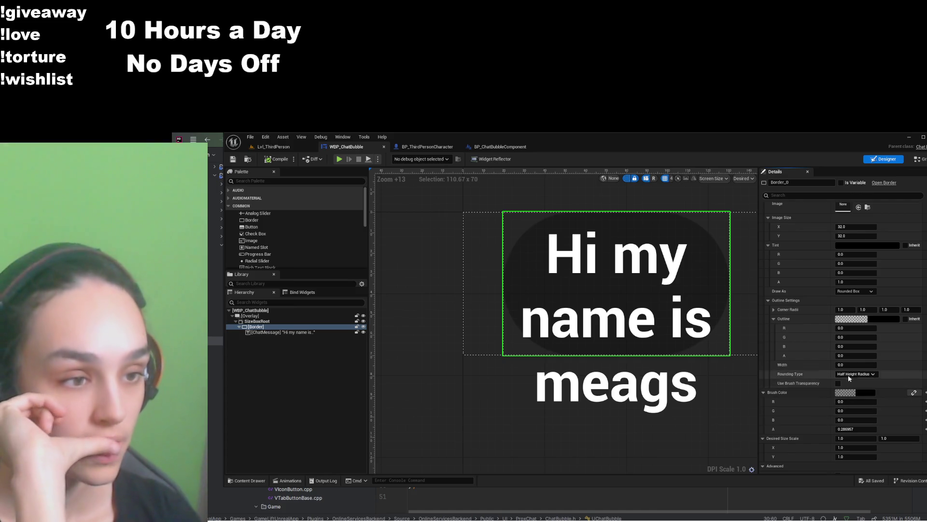
{"action": "left_click", "coordinate": [863, 384]}
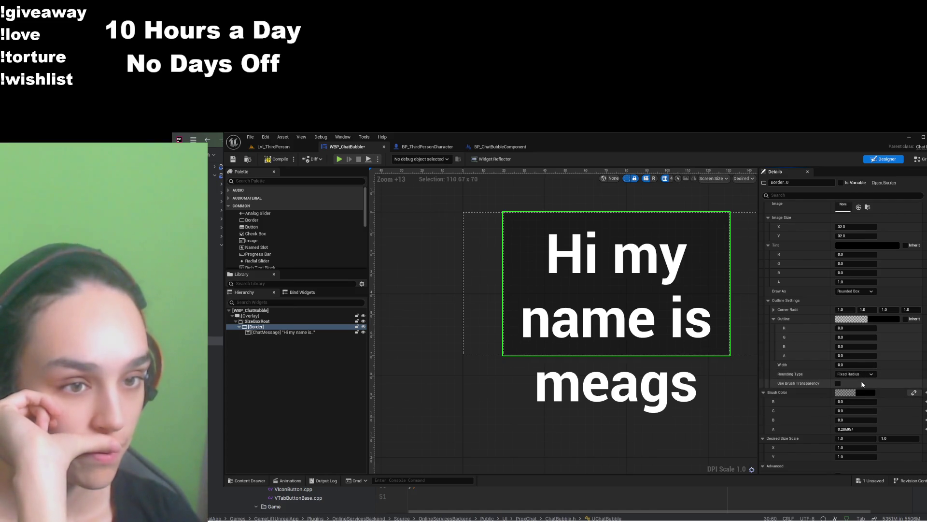
Enter 10 for each of the four corner radii
{"action": "left_click", "coordinate": [851, 309]}
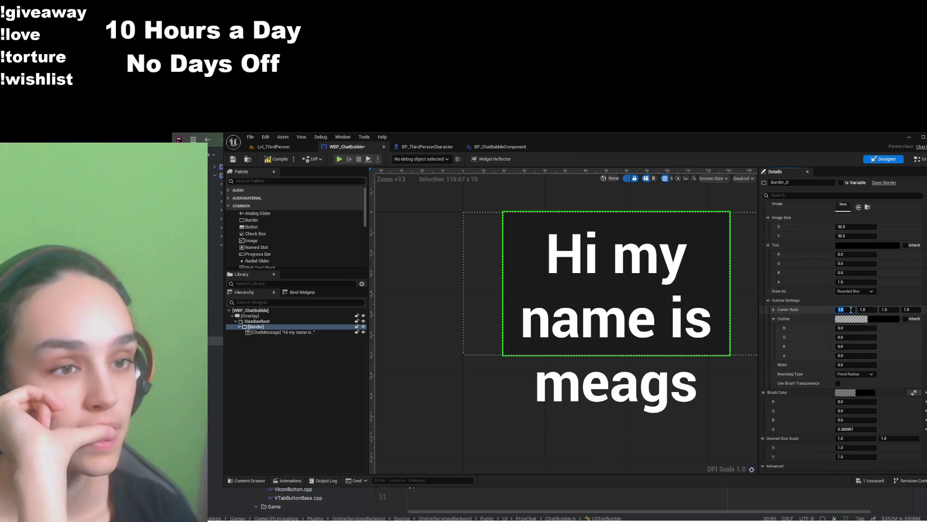
{"action": "type", "text": "10"}
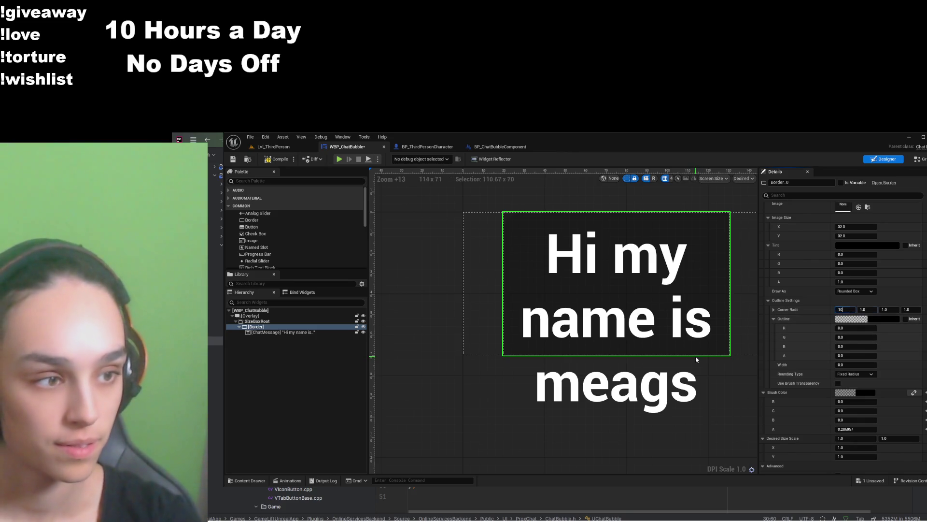
{"action": "key", "text": "Tab"}
{"action": "type", "text": "10"}
{"action": "key", "text": "Tab"}
{"action": "type", "text": "10"}
{"action": "key", "text": "Tab"}
{"action": "type", "text": "10"}
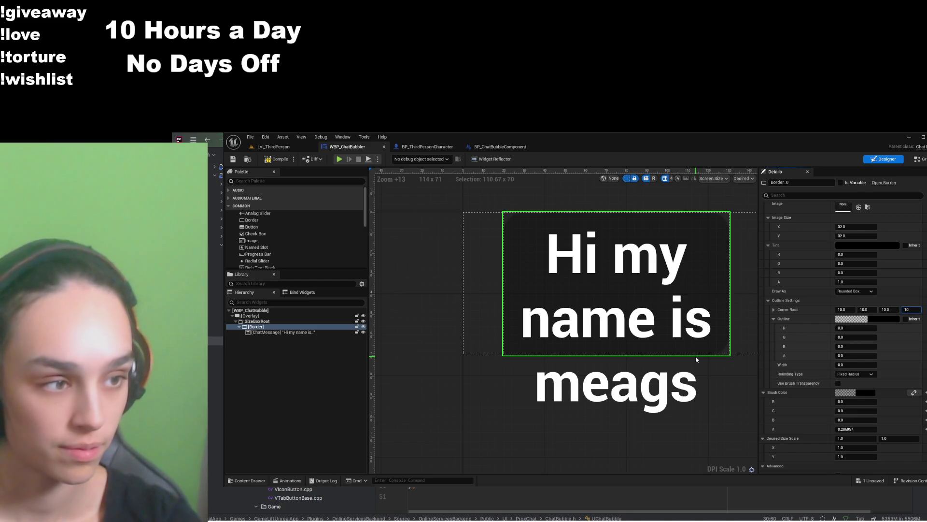
{"action": "left_click", "coordinate": [271, 165]}
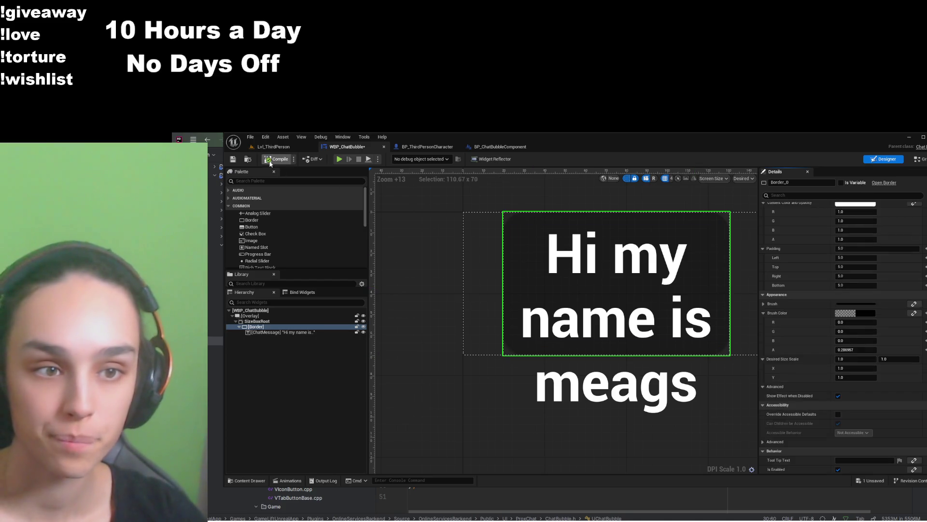
Compile and save the widget, then zoom and pan the canvas to inspect the rounded corner
{"action": "left_click", "coordinate": [233, 159]}
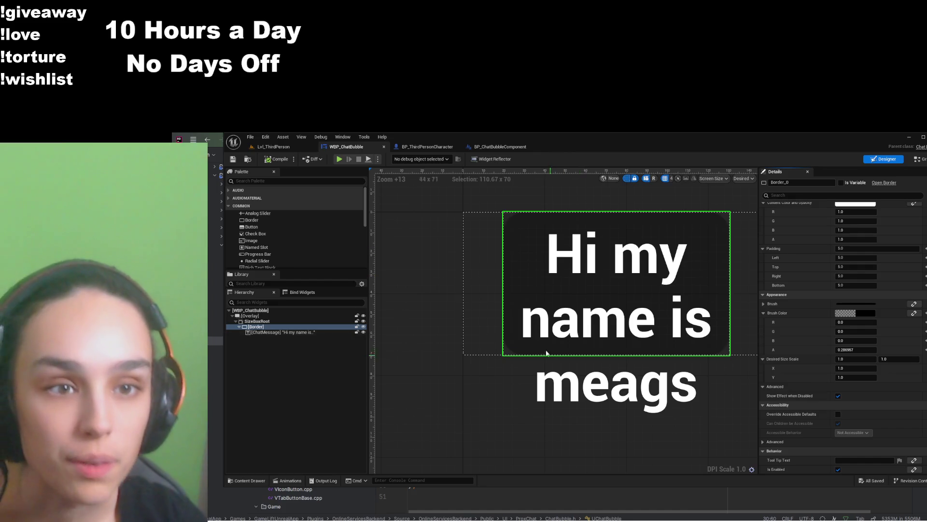
{"action": "scroll", "coordinate": [474, 267], "scroll_direction": "up", "scroll_amount": 7}
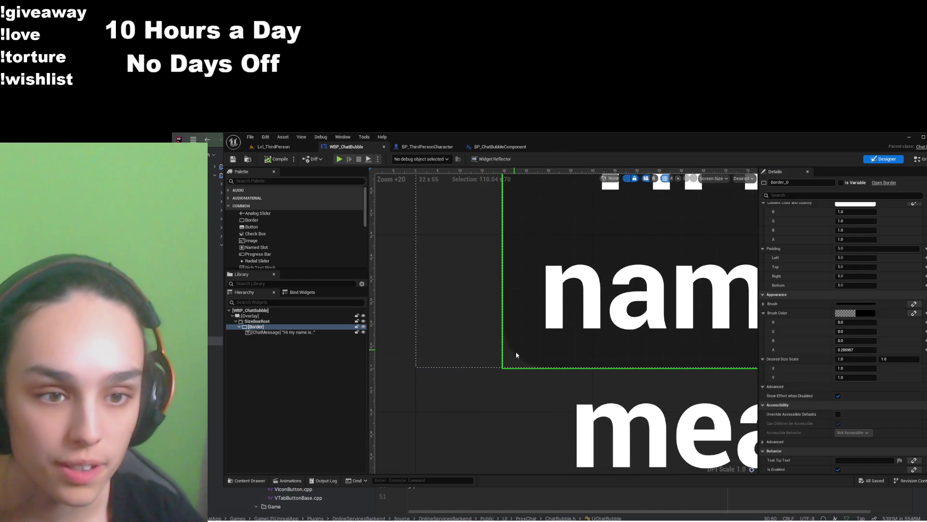
{"action": "left_click_drag", "start_coordinate": [544, 408], "coordinate": [495, 406]}
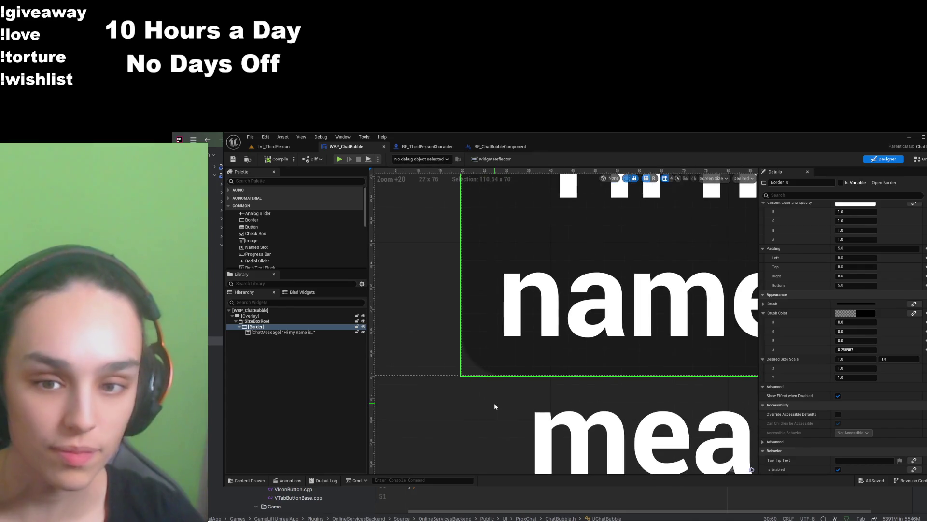
{"action": "scroll", "coordinate": [503, 398], "scroll_direction": "down", "scroll_amount": 7}
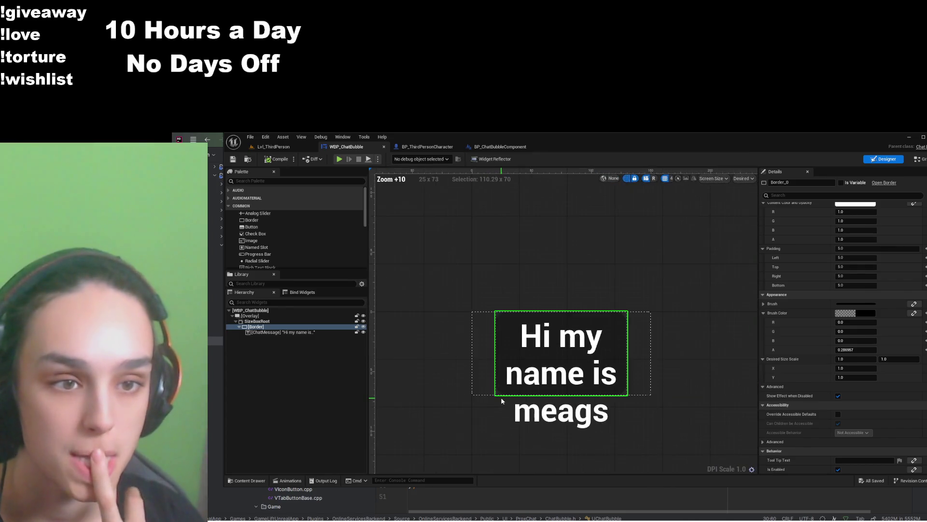
{"action": "scroll", "coordinate": [501, 397], "scroll_direction": "up", "scroll_amount": 3}
{"action": "scroll", "coordinate": [499, 394], "scroll_direction": "down", "scroll_amount": 5}
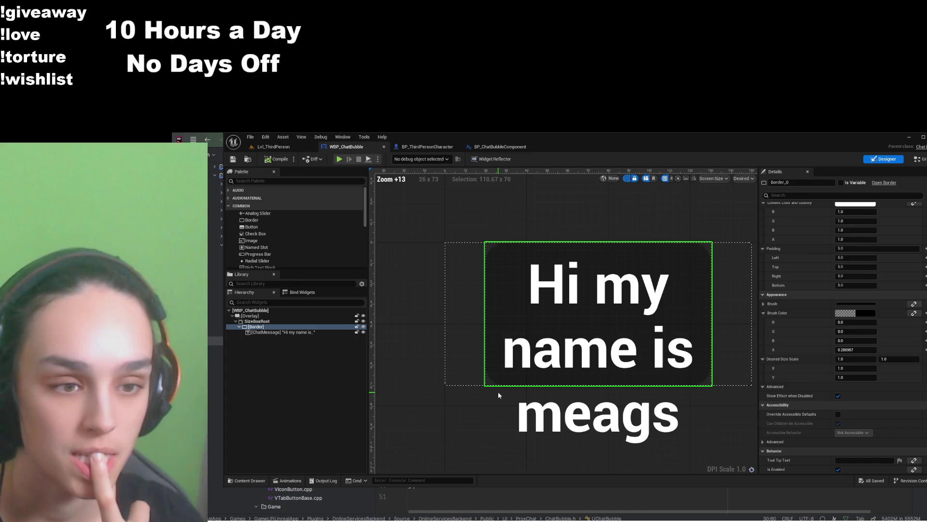
{"action": "scroll", "coordinate": [495, 387], "scroll_direction": "up", "scroll_amount": 4}
{"action": "scroll", "coordinate": [676, 364], "scroll_direction": "down", "scroll_amount": 8}
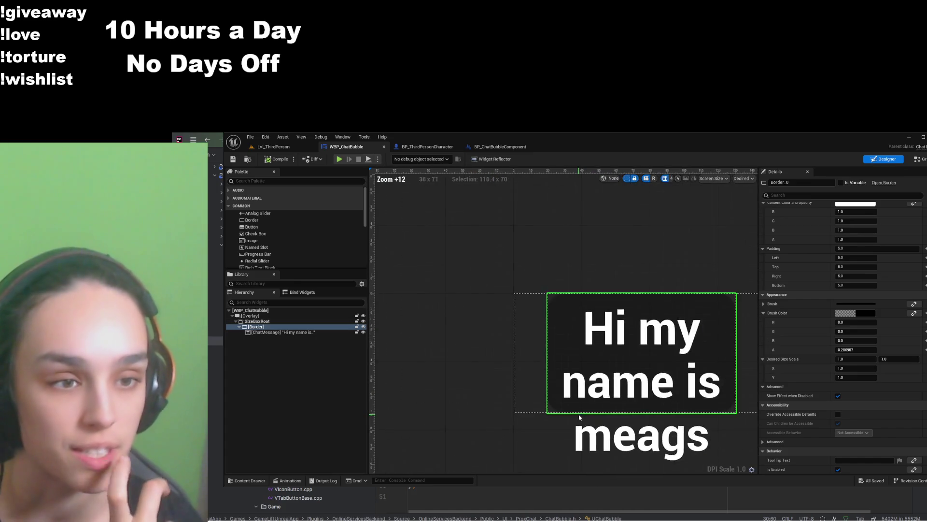
{"action": "scroll", "coordinate": [642, 358], "scroll_direction": "up", "scroll_amount": 2}
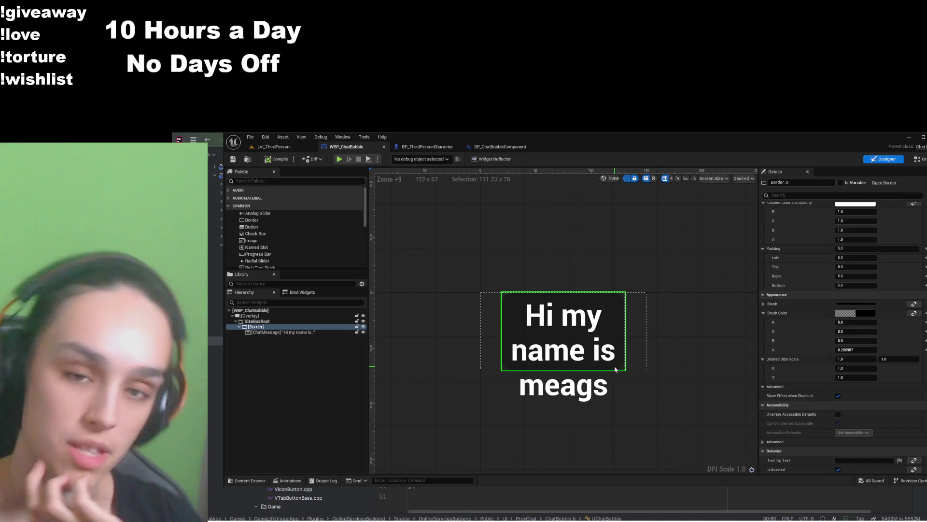
Inspect SizeBoxRoot's fixed size, the Border and ChatMessage, ready to edit the message text
{"action": "left_click", "coordinate": [307, 322]}
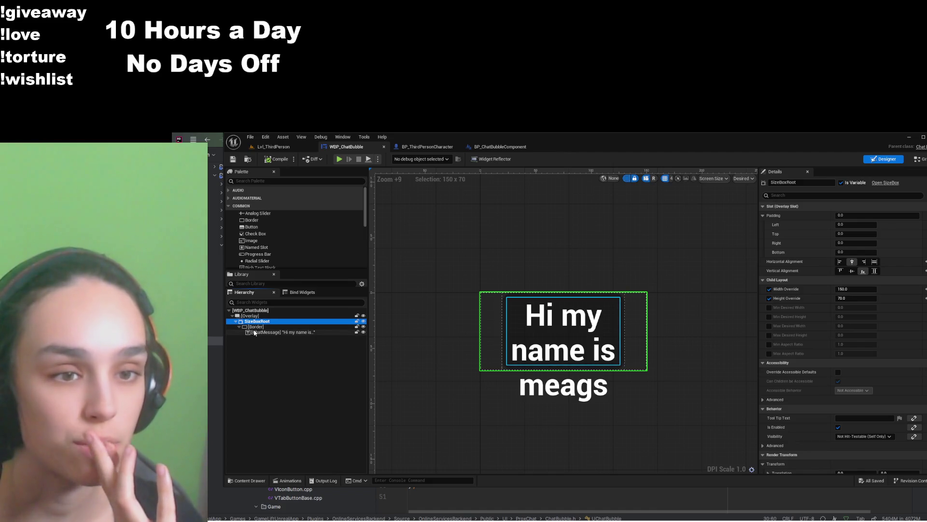
{"action": "left_click", "coordinate": [255, 333]}
{"action": "left_click", "coordinate": [256, 327]}
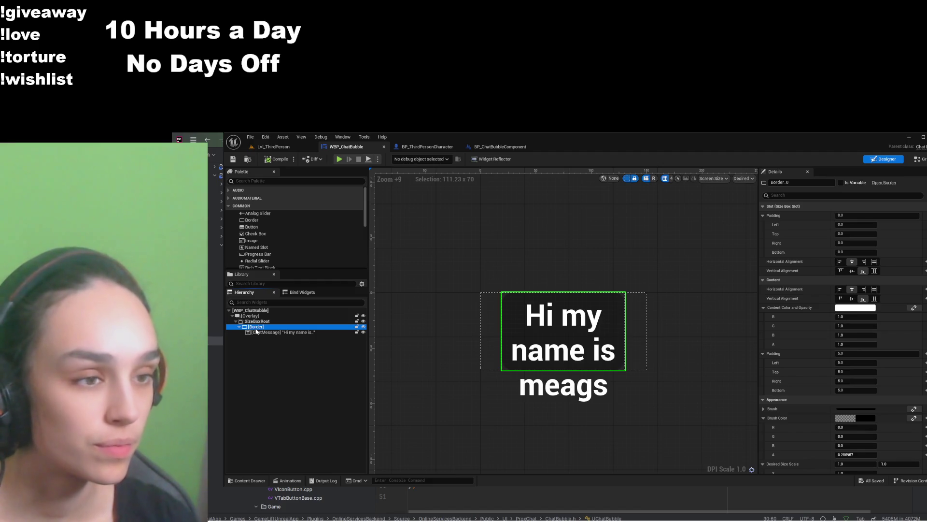
{"action": "left_click", "coordinate": [263, 332]}
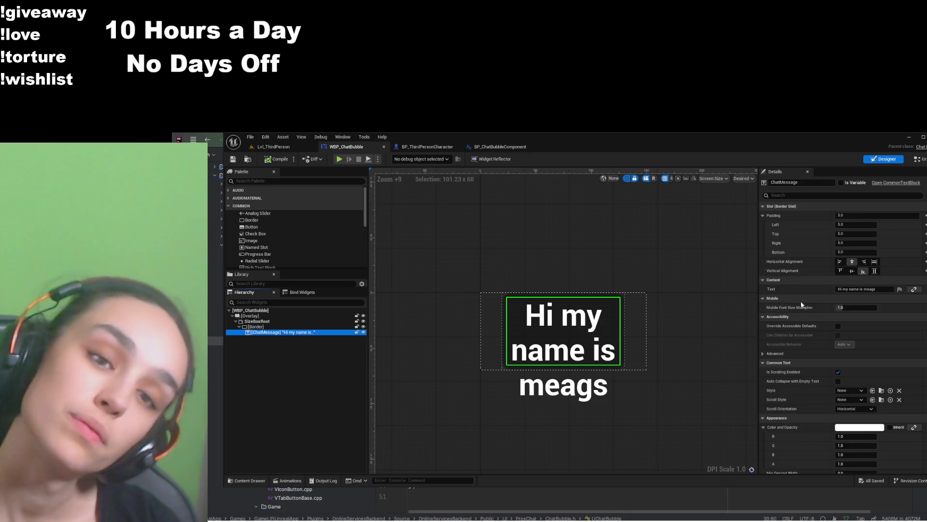
{"action": "left_click", "coordinate": [847, 289]}
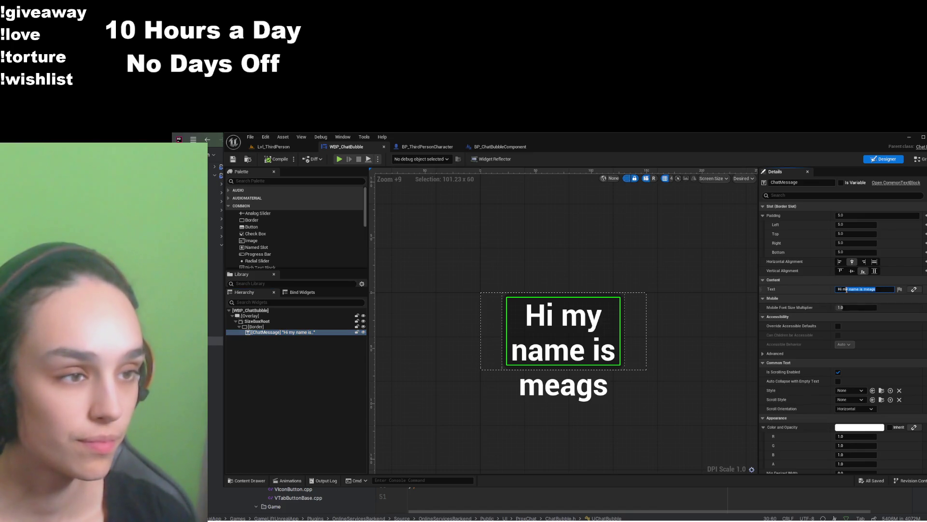
Shorten the message to 'Hi' as a test, then restore 'Hi my name is meags'
{"action": "key", "text": "BackSpace"}
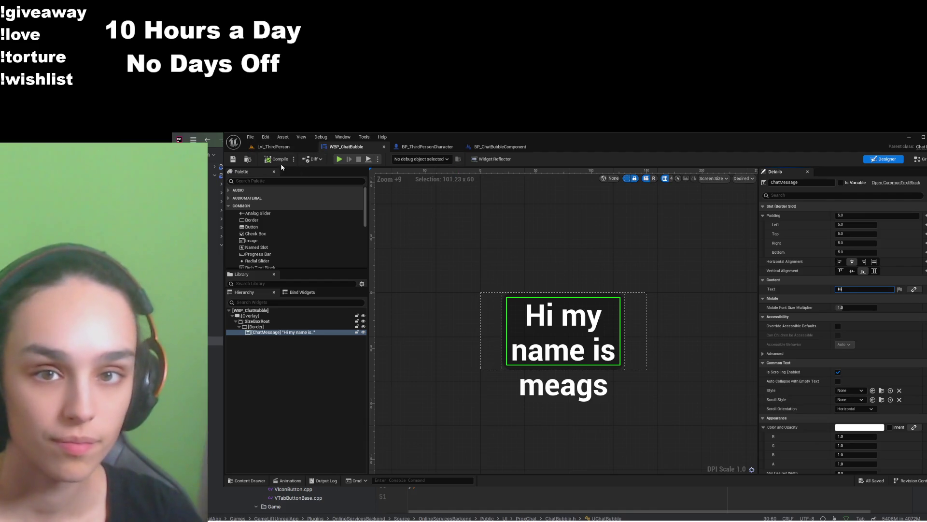
{"action": "key", "text": "Return"}
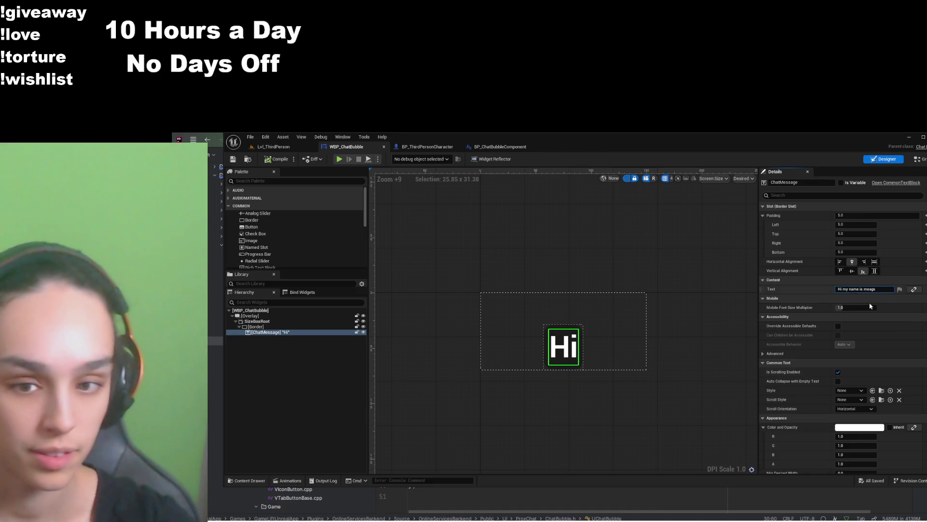
{"action": "key", "text": "Return"}
{"action": "left_click", "coordinate": [309, 333]}
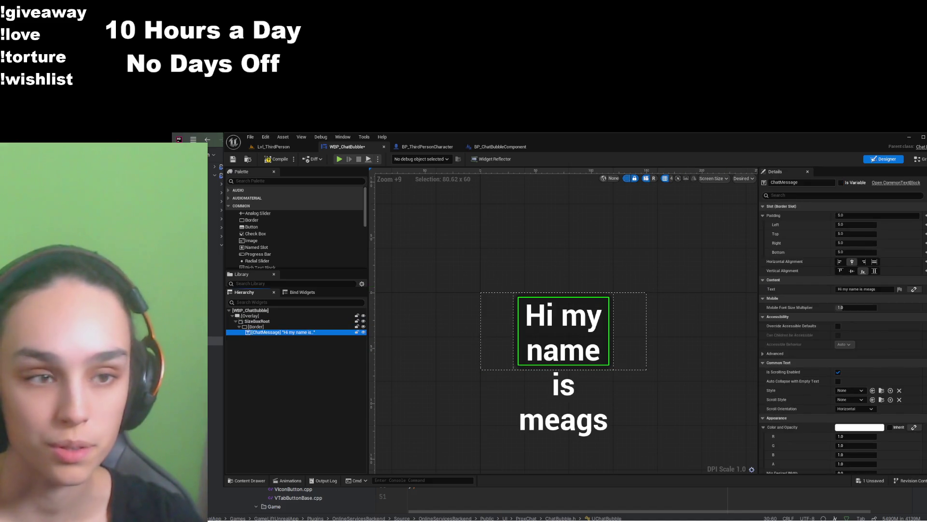
Filter ChatMessage's Details to font and try font sizes 10 and 20
{"action": "left_click", "coordinate": [889, 194]}
{"action": "type", "text": "font"}
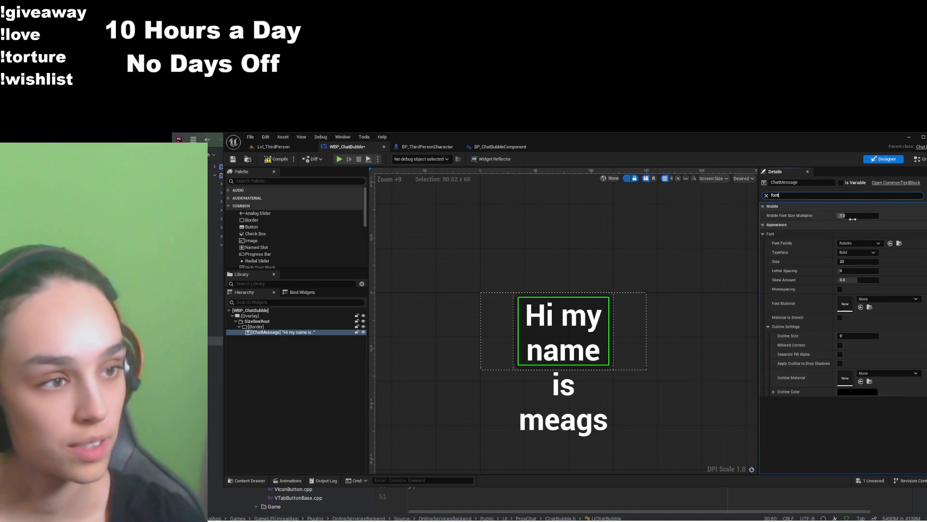
{"action": "left_click", "coordinate": [848, 261]}
{"action": "key", "text": "Return"}
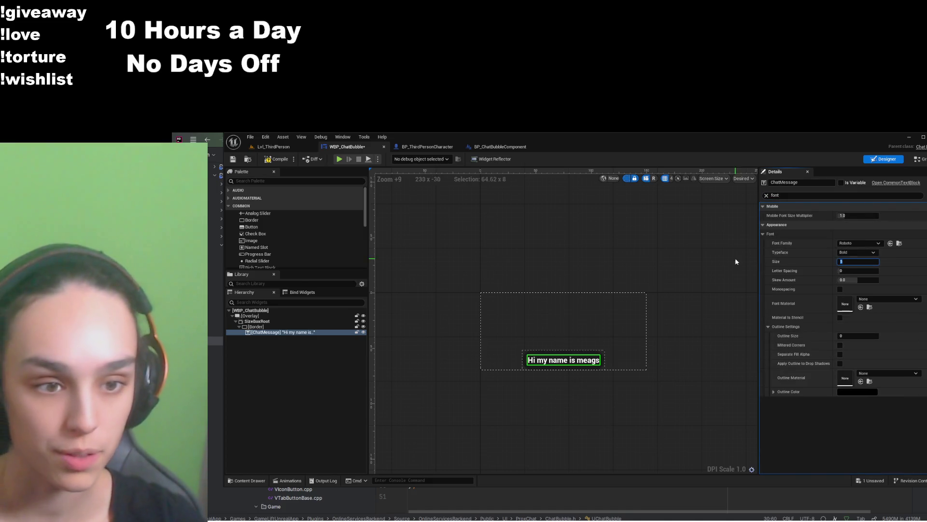
{"action": "type", "text": "0"}
{"action": "key", "text": "Return"}
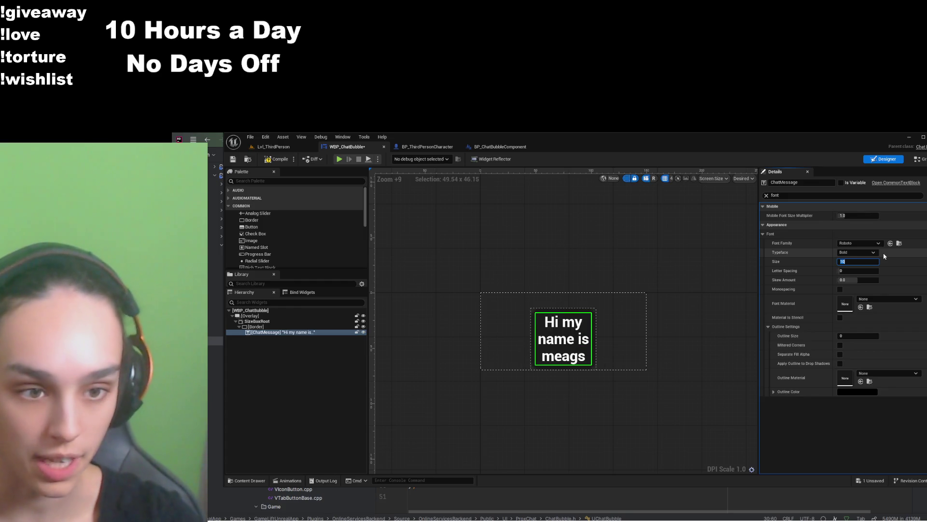
{"action": "type", "text": "20"}
{"action": "key", "text": "Return"}
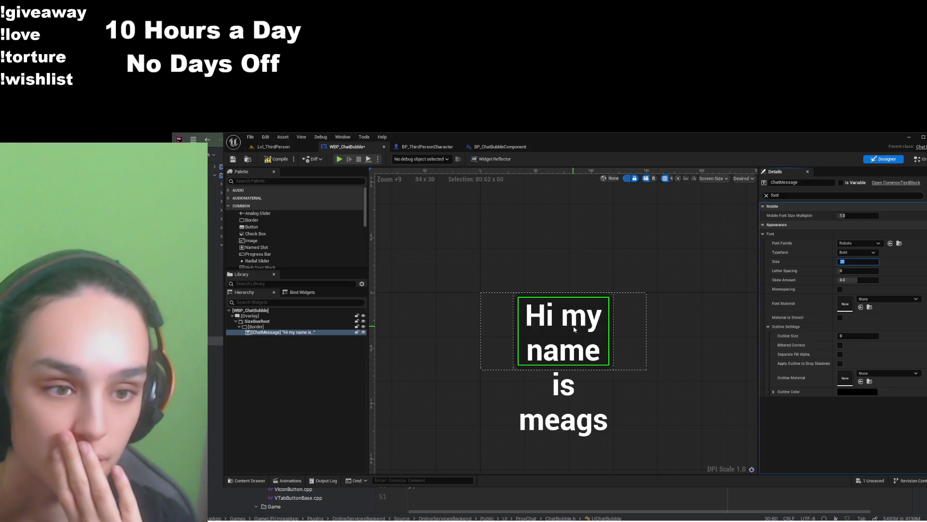
Set the message font size to 15 so it fits the bubble
{"action": "key", "text": "BackSpace"}
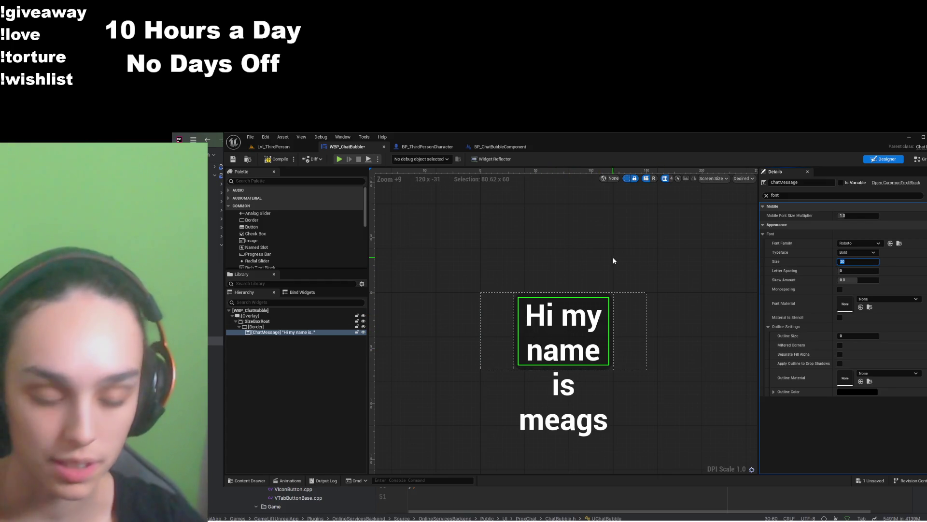
{"action": "type", "text": "15"}
{"action": "key", "text": "Return"}
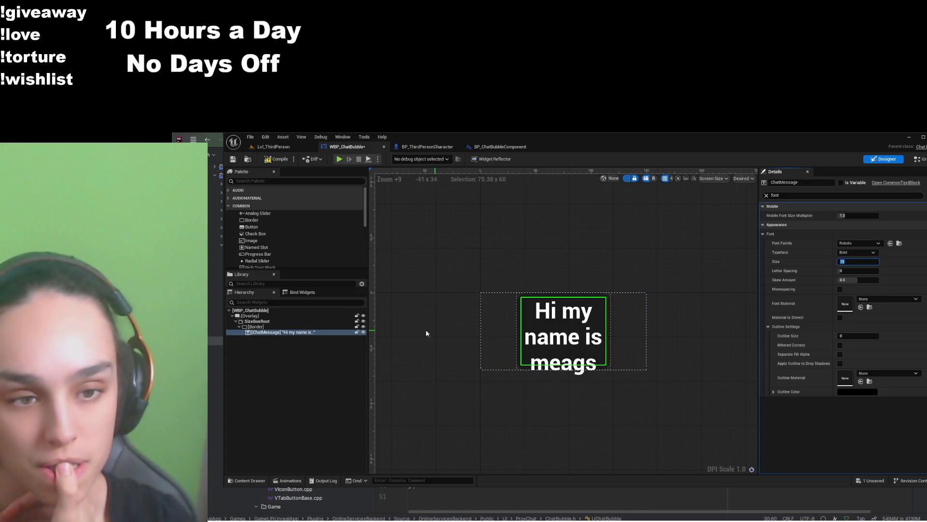
{"action": "left_click", "coordinate": [254, 327]}
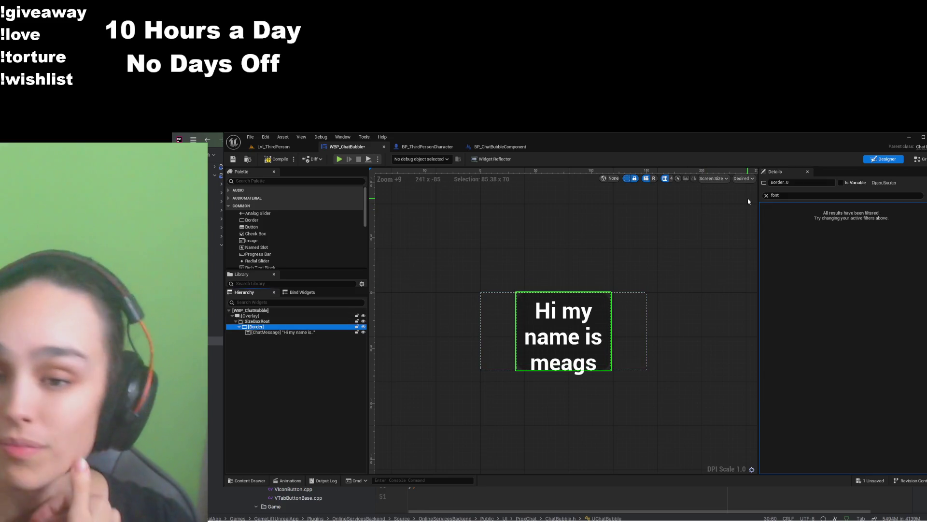
Set the Border's Content Horizontal Alignment to Center
{"action": "left_click", "coordinate": [765, 195]}
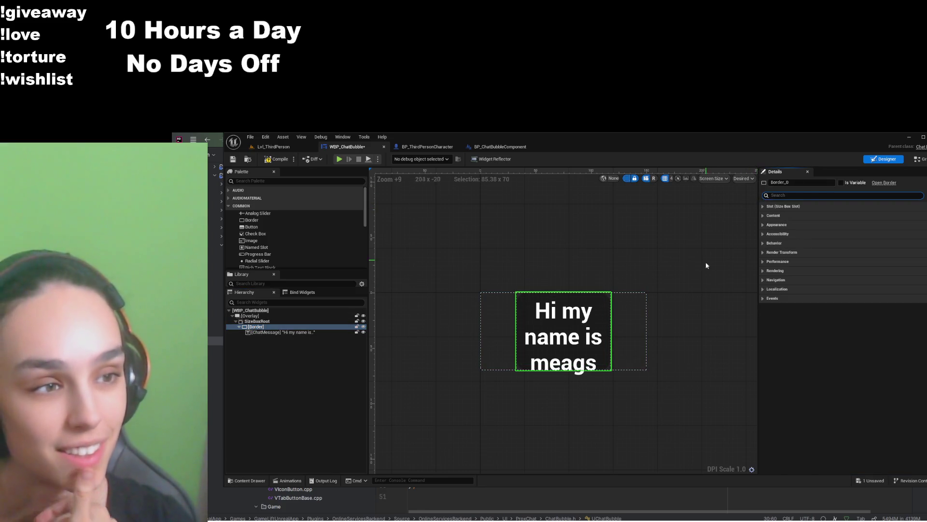
{"action": "left_click", "coordinate": [794, 207]}
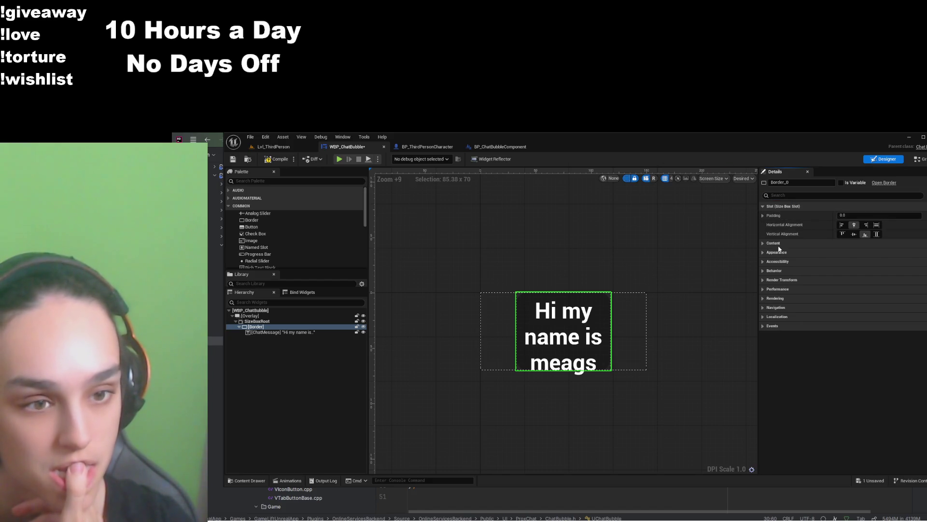
{"action": "left_click", "coordinate": [775, 243]}
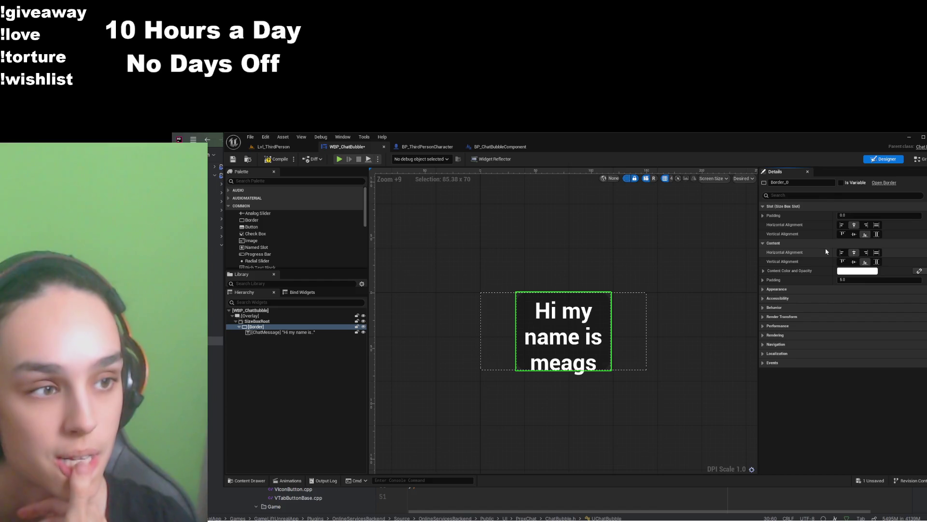
{"action": "left_click", "coordinate": [877, 252]}
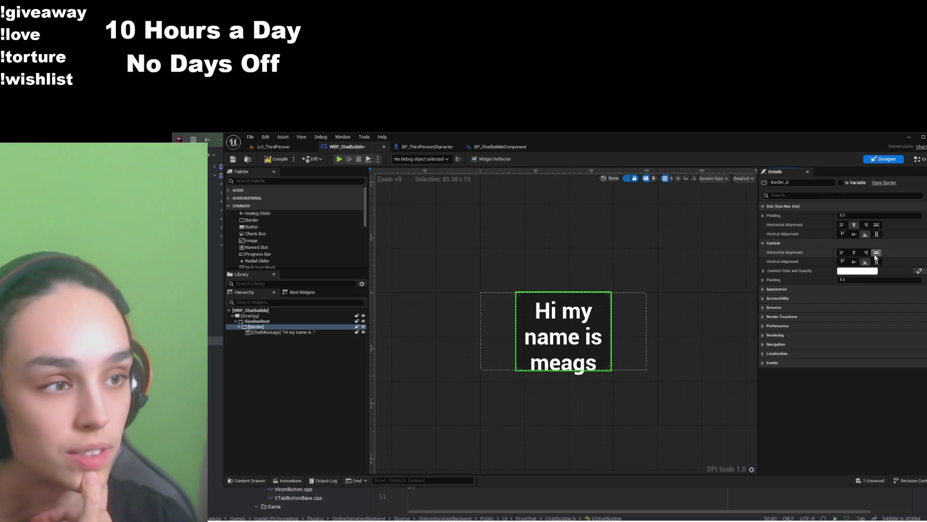
{"action": "left_click", "coordinate": [854, 252]}
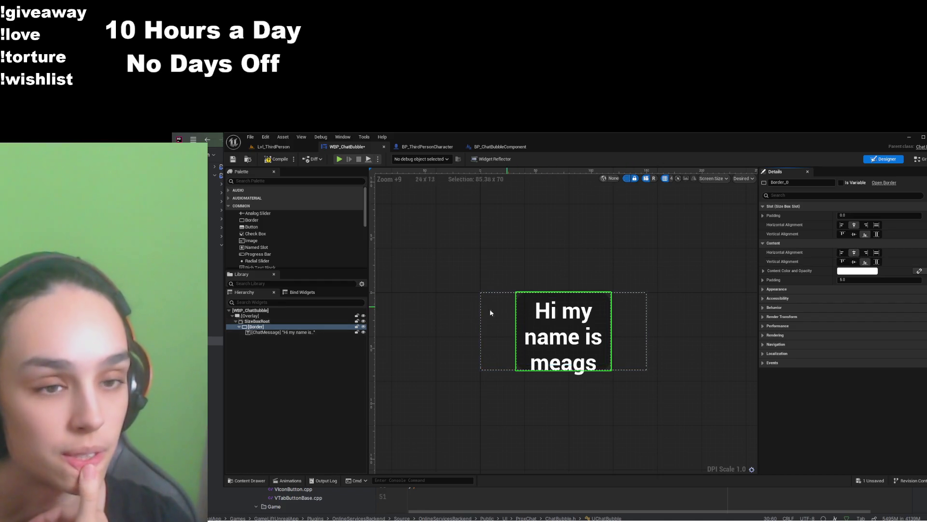
Keep the Border's slot horizontally centred and make ChatMessage fill the Border
{"action": "left_click", "coordinate": [877, 226]}
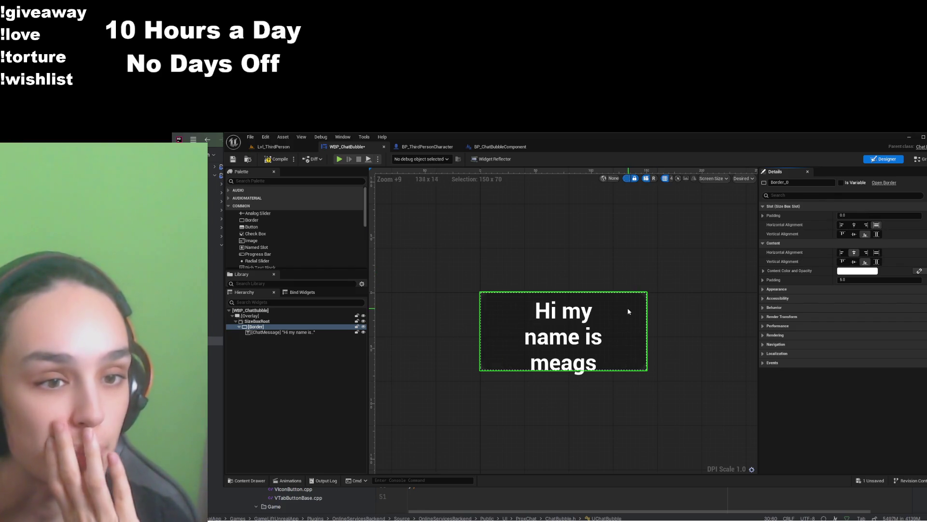
{"action": "left_click", "coordinate": [854, 225]}
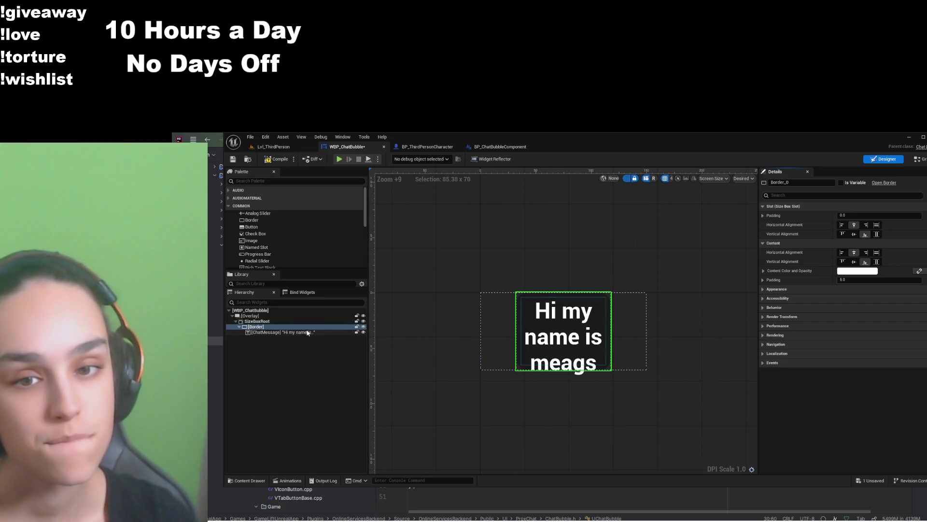
{"action": "left_click", "coordinate": [290, 331]}
{"action": "left_click", "coordinate": [875, 262]}
{"action": "left_click", "coordinate": [875, 271]}
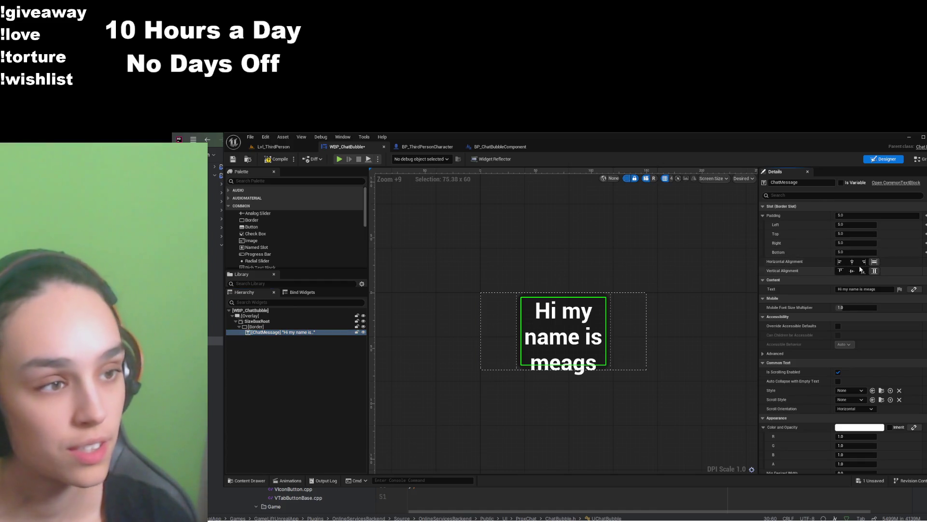
{"action": "left_click", "coordinate": [852, 261]}
{"action": "left_click", "coordinate": [852, 271]}
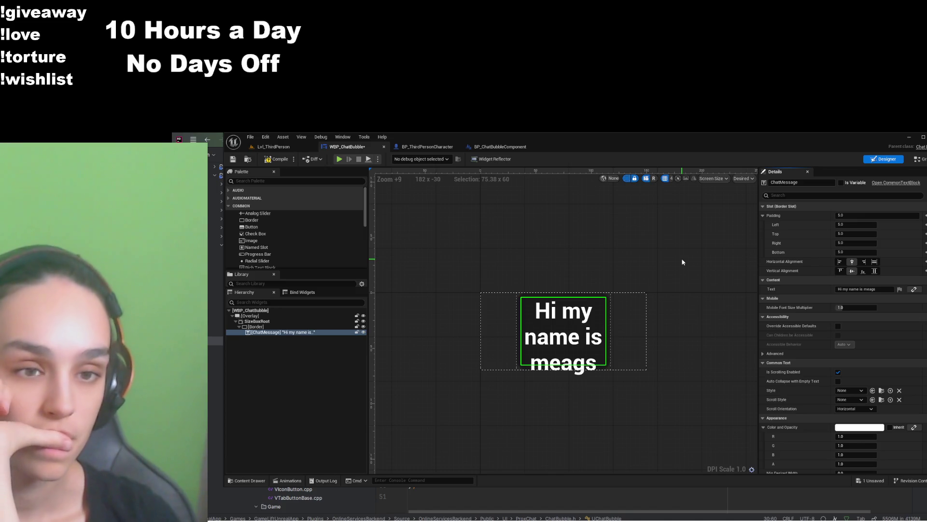
{"action": "left_click", "coordinate": [256, 322]}
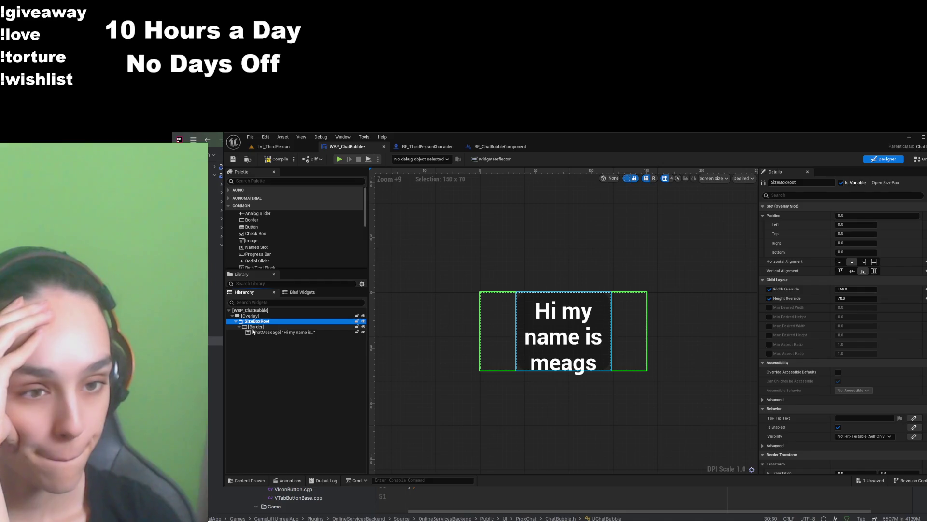
{"action": "left_click", "coordinate": [254, 327]}
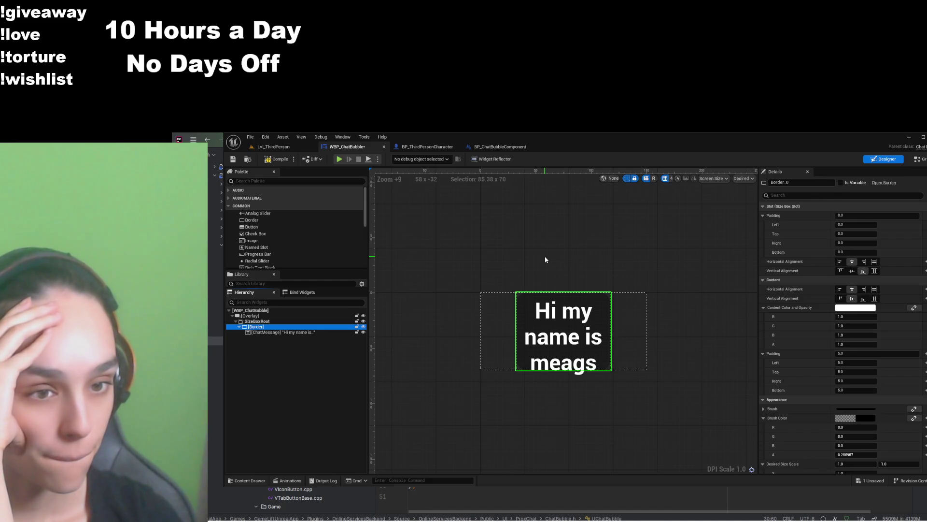
{"action": "left_click", "coordinate": [305, 332]}
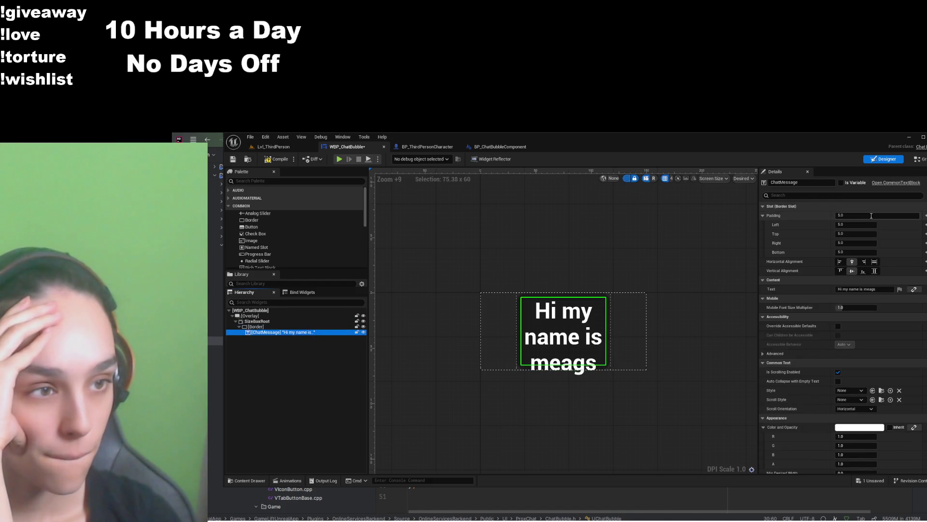
Set the ChatMessage font size to 10 and compile
{"action": "left_click", "coordinate": [785, 195]}
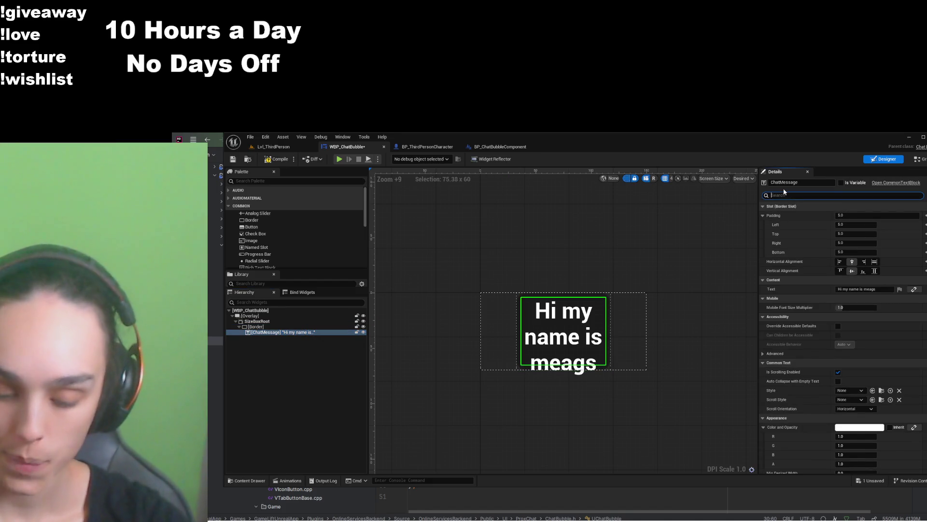
{"action": "type", "text": "fon"}
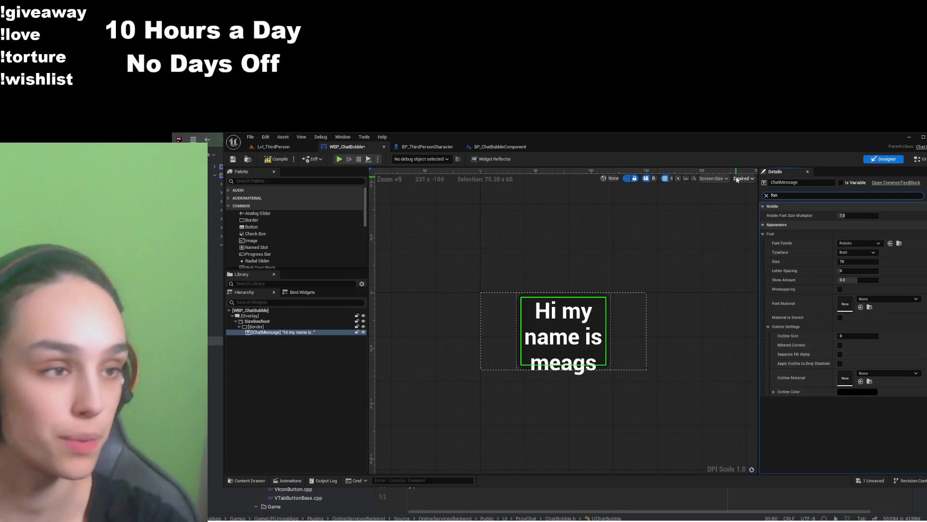
{"action": "left_click", "coordinate": [873, 259]}
{"action": "type", "text": "1"}
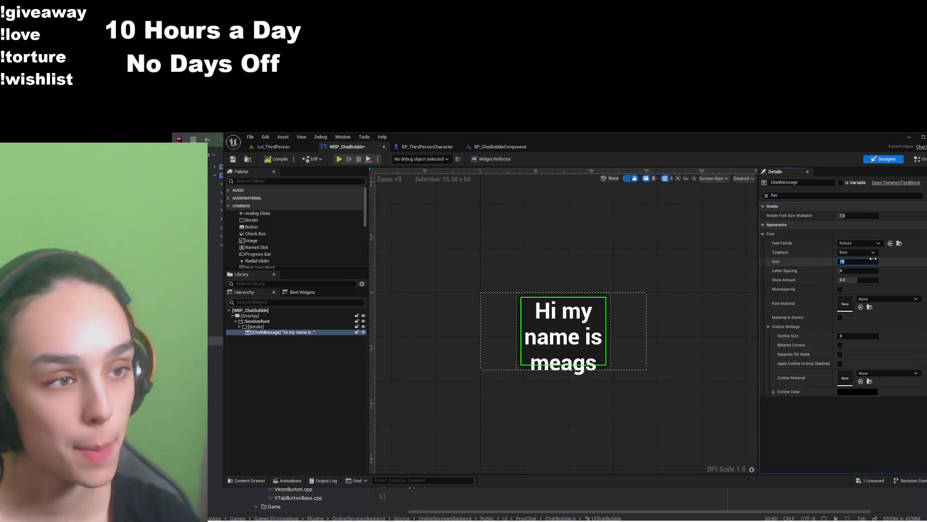
{"action": "type", "text": "0"}
{"action": "key", "text": "Return"}
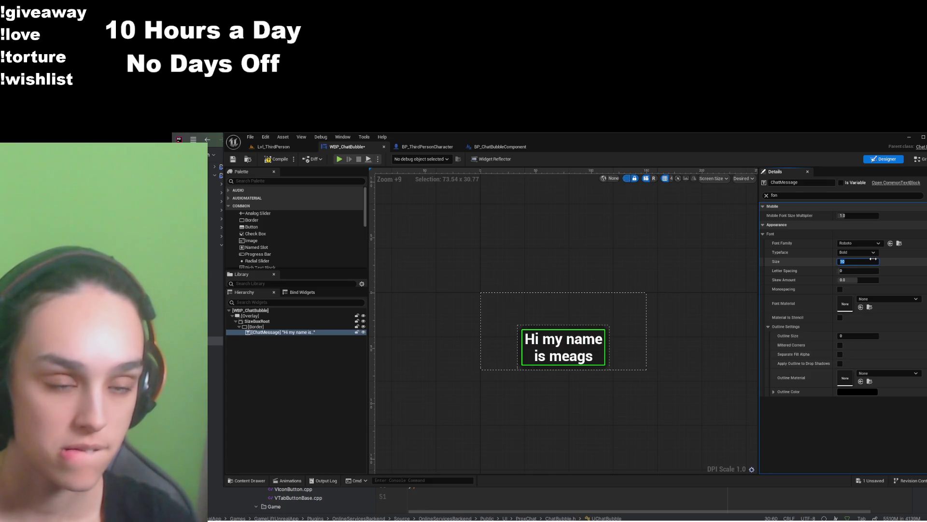
{"action": "left_click", "coordinate": [271, 159]}
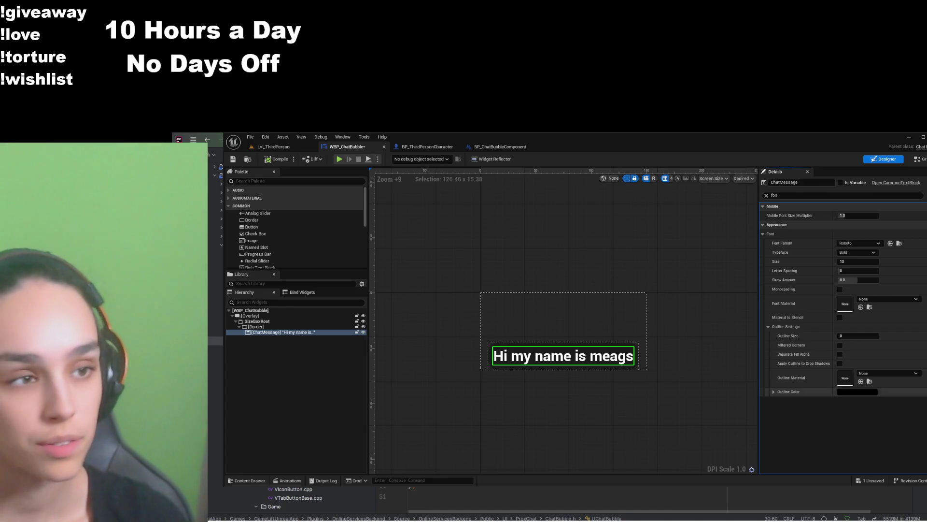
Change the font size to 20, then compile and save the widget
{"action": "left_click", "coordinate": [830, 195]}
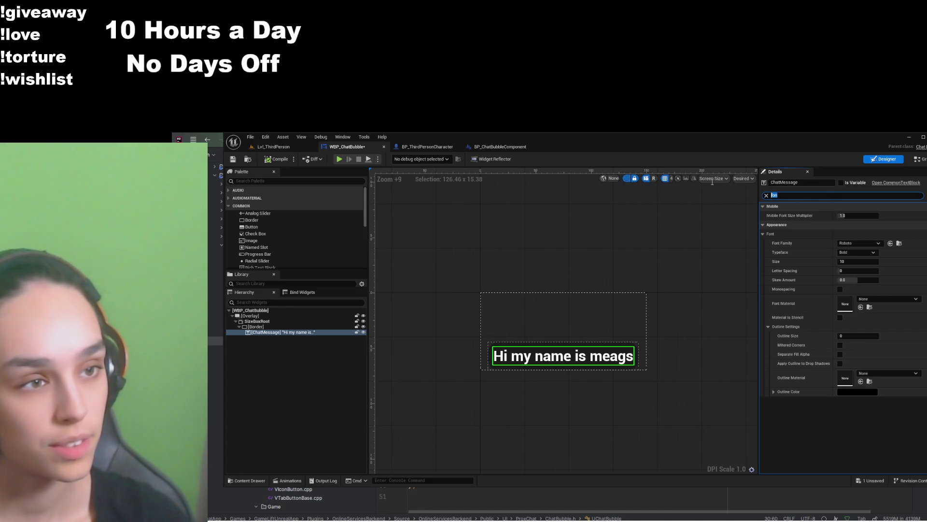
{"action": "left_click", "coordinate": [870, 262]}
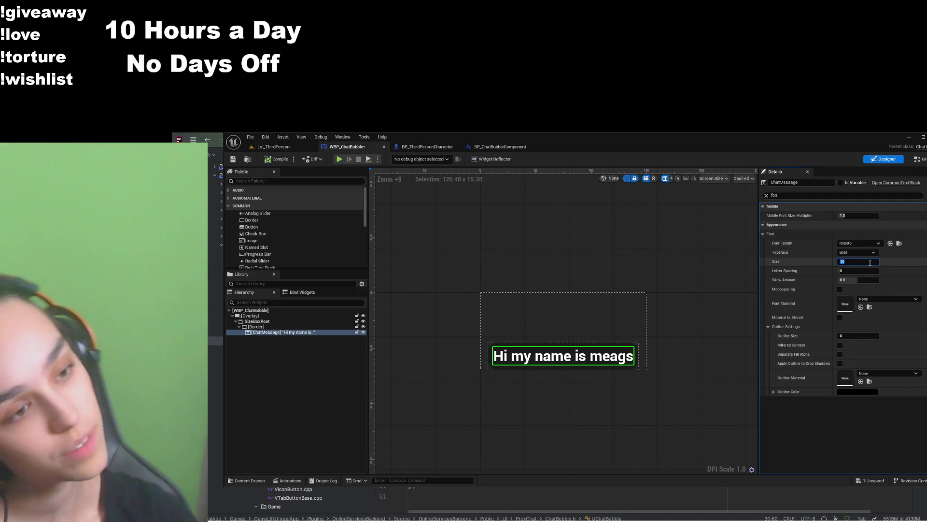
{"action": "type", "text": "20"}
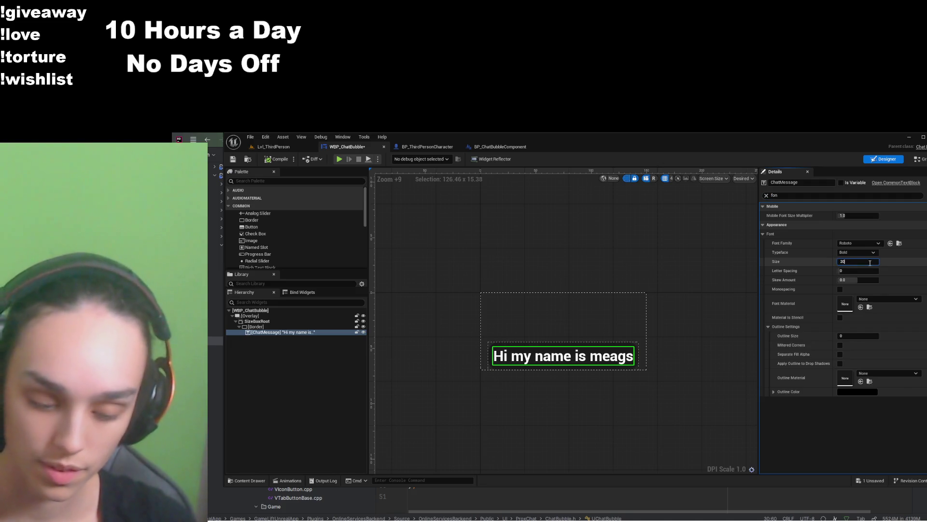
{"action": "key", "text": "Return"}
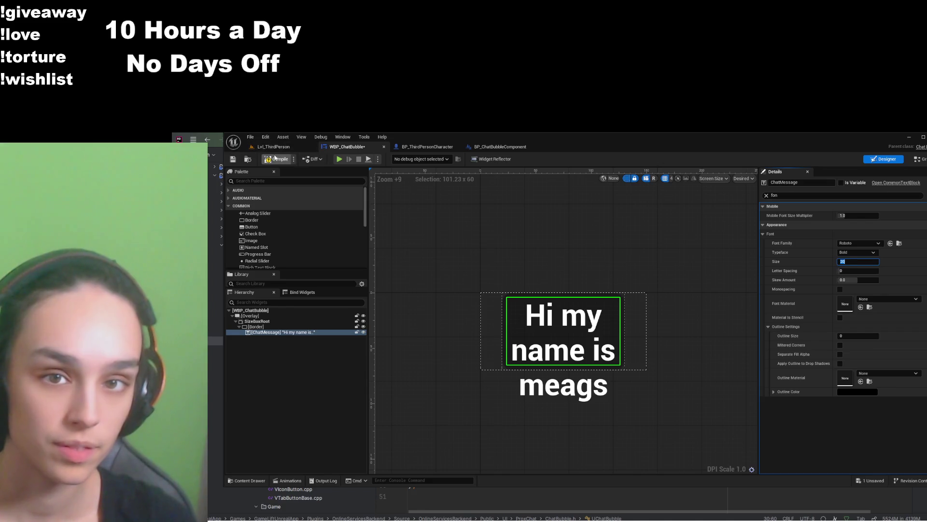
{"action": "left_click", "coordinate": [276, 158]}
{"action": "left_click", "coordinate": [233, 159]}
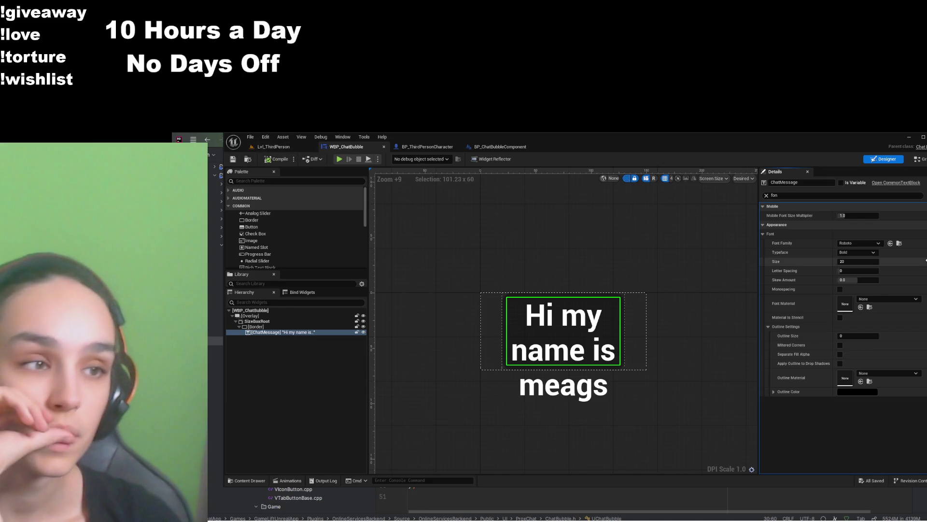
{"action": "left_click", "coordinate": [876, 261]}
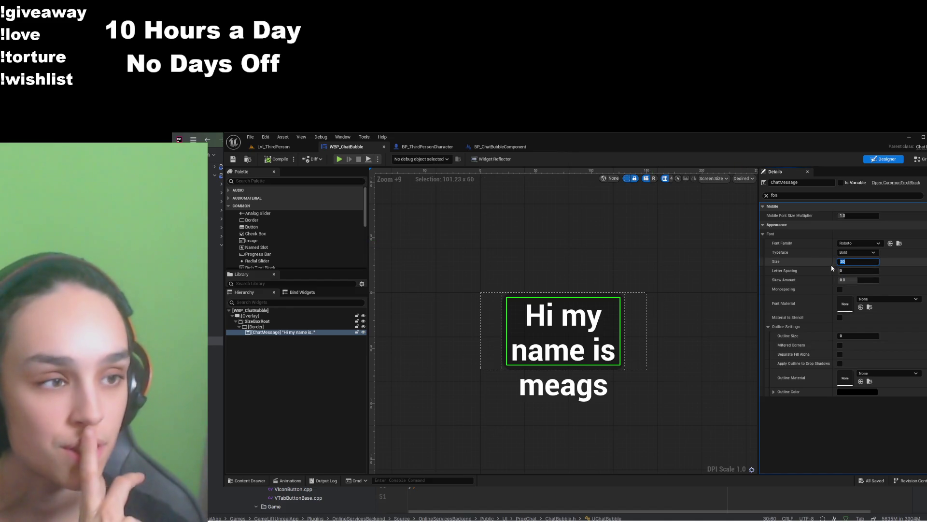
Revert the typeface from Bold to Regular and compile the widget
{"action": "left_click", "coordinate": [428, 147]}
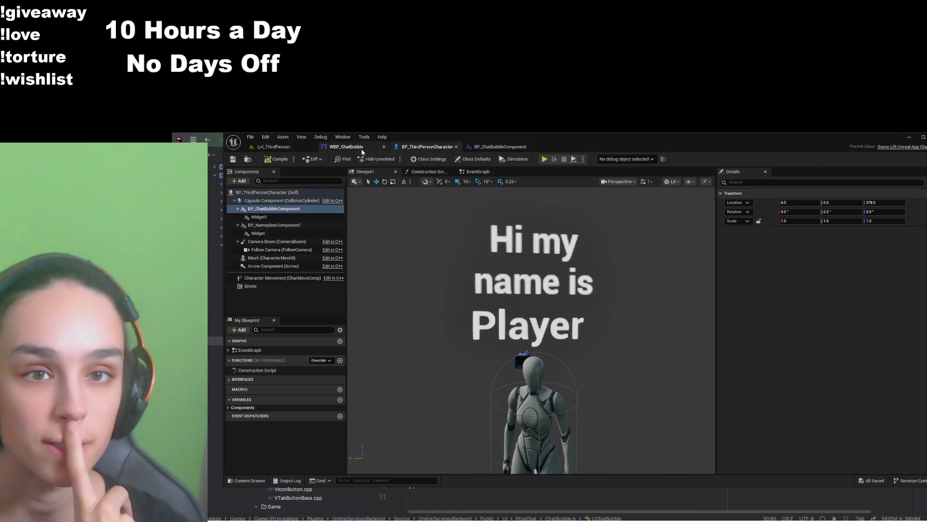
{"action": "left_click", "coordinate": [360, 147]}
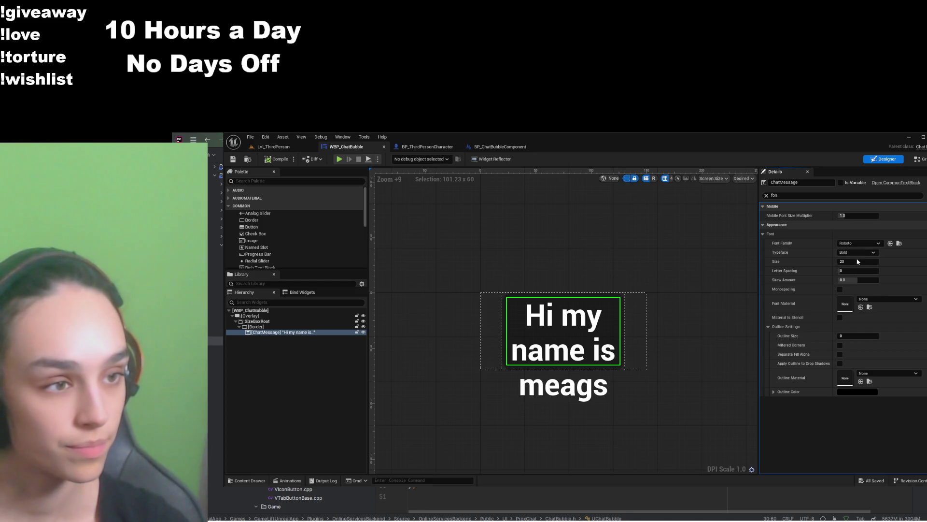
{"action": "key", "text": "ctrl+z"}
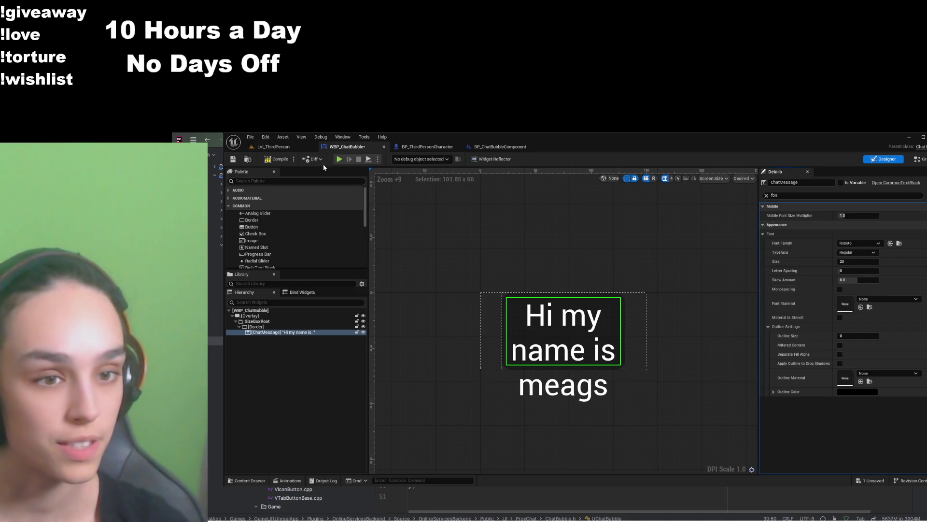
{"action": "left_click", "coordinate": [275, 160]}
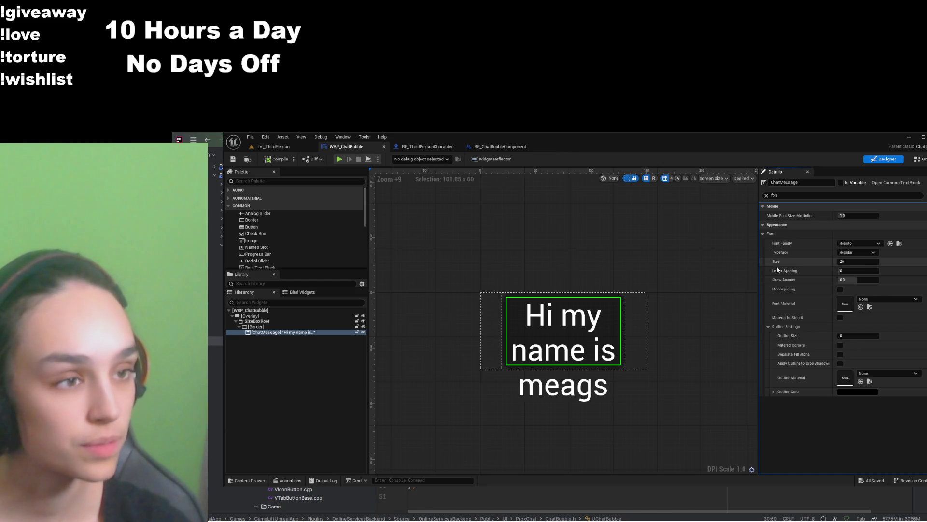
Set the font size back to 10, save, and switch to Lvl_ThirdPerson
{"action": "left_click", "coordinate": [865, 262]}
{"action": "type", "text": "10"}
{"action": "key", "text": "Return"}
{"action": "key", "text": "ctrl+s"}
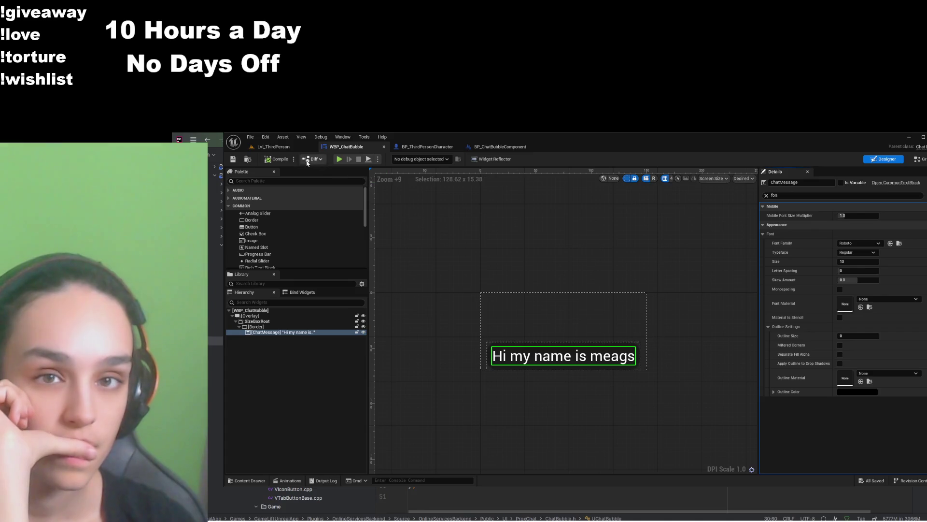
{"action": "left_click", "coordinate": [271, 147]}
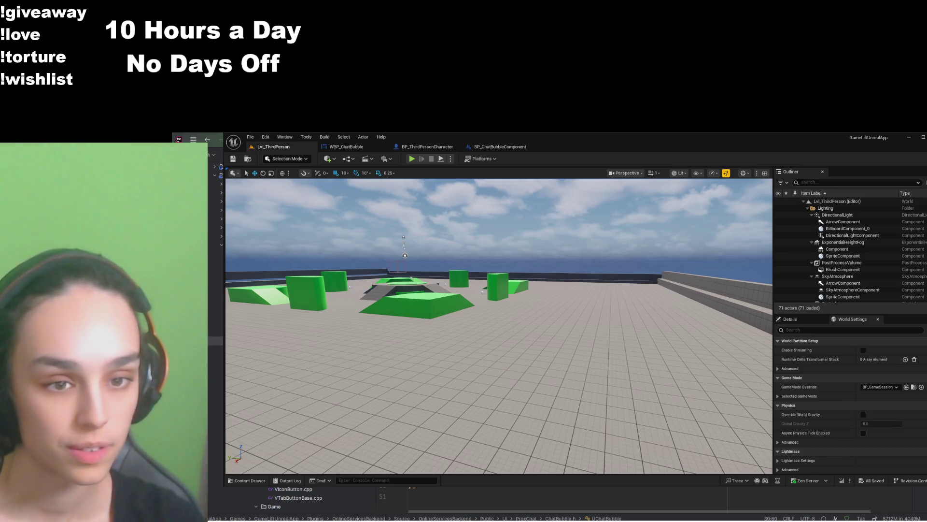
Give the ChatMessage text block a long repeated test message
{"action": "left_click", "coordinate": [427, 147]}
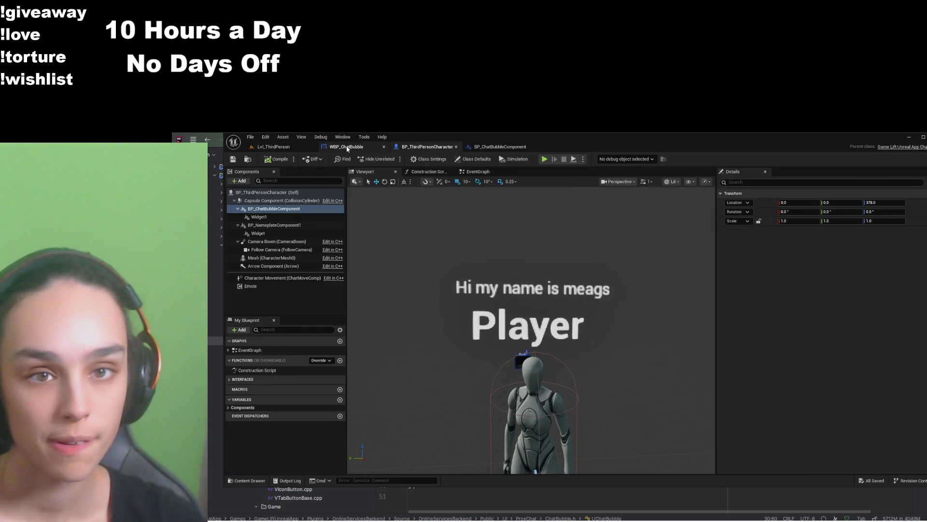
{"action": "left_click", "coordinate": [347, 146]}
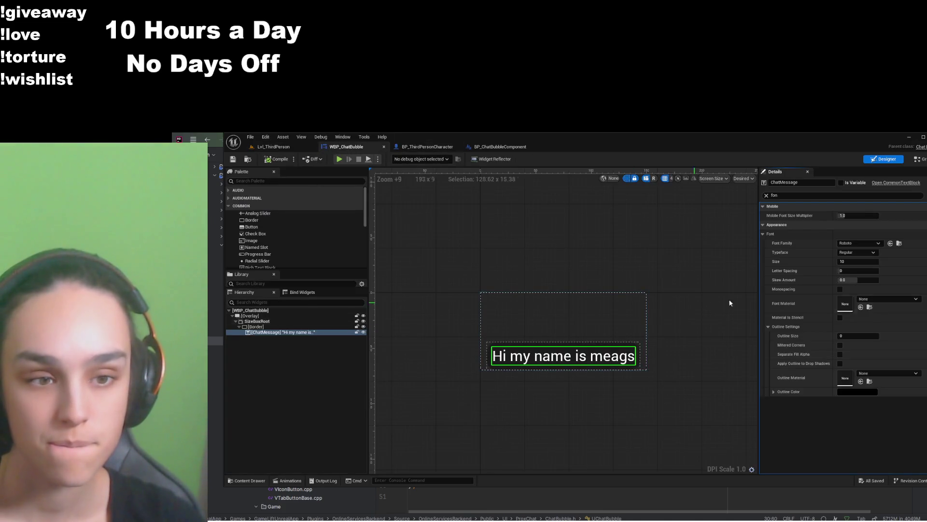
{"action": "left_click", "coordinate": [767, 195]}
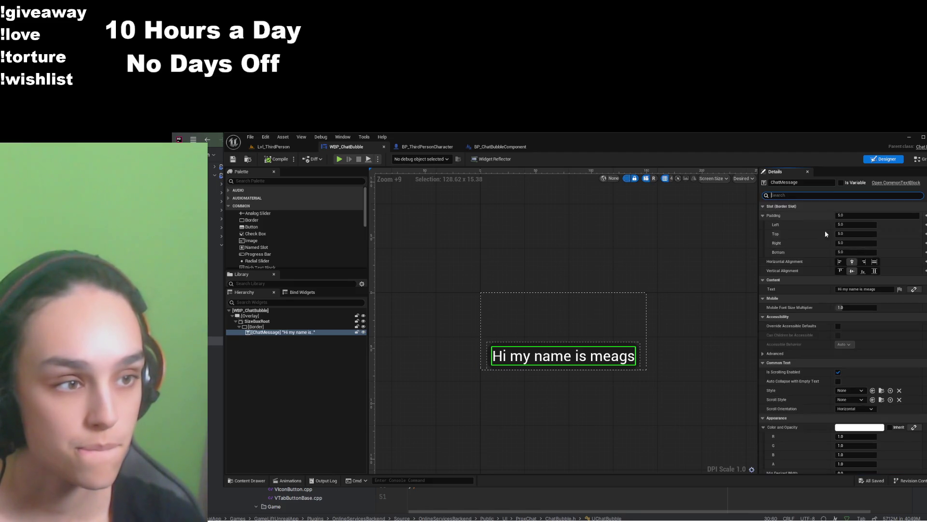
{"action": "left_click", "coordinate": [871, 289]}
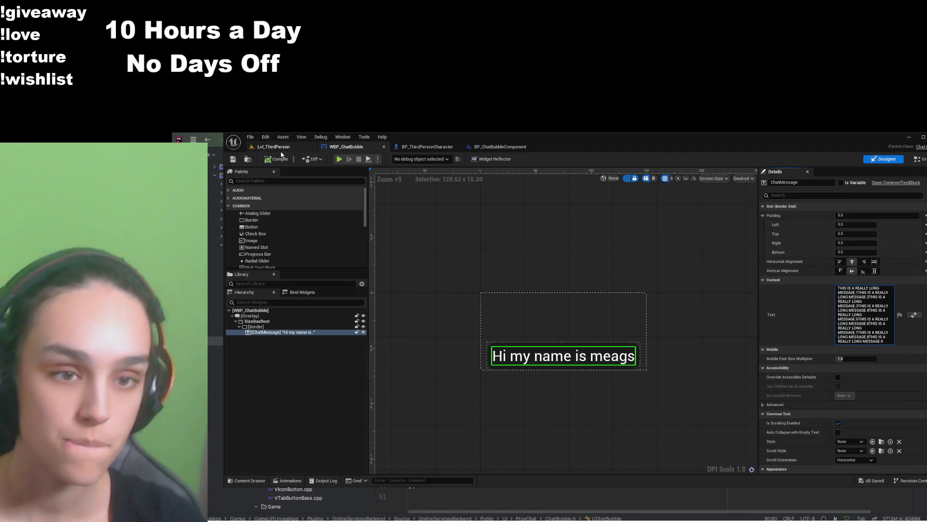
{"action": "key", "text": "Return"}
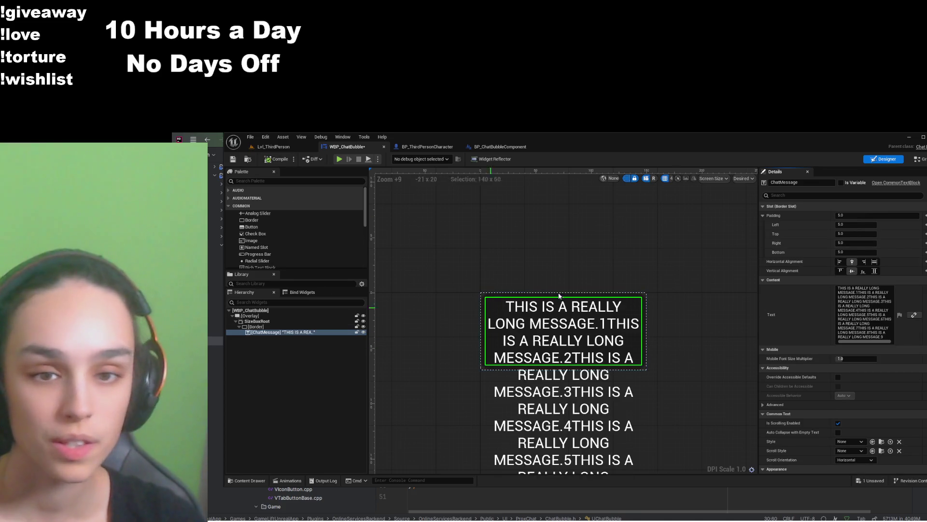
Set the ChatMessage font size to 5.1 and save the widget
{"action": "left_click", "coordinate": [798, 195]}
{"action": "type", "text": "tont"}
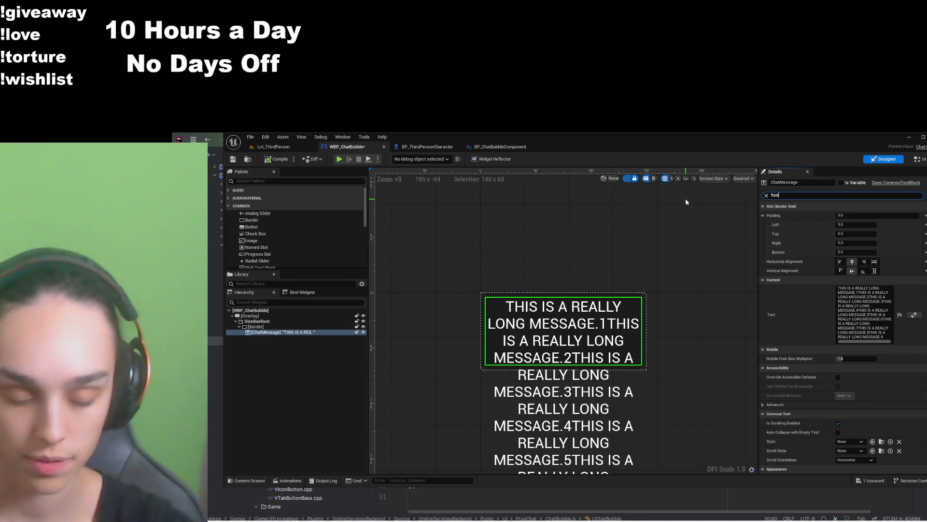
{"action": "left_click", "coordinate": [851, 261]}
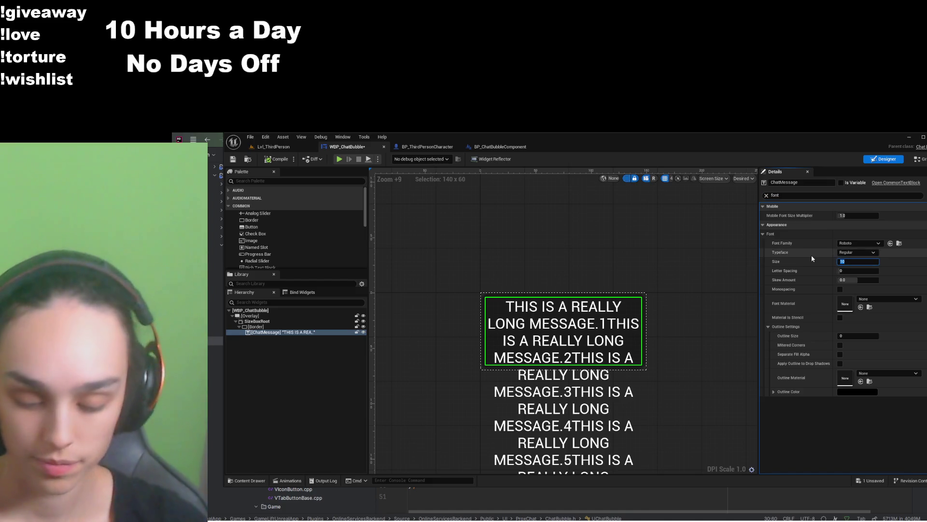
{"action": "type", "text": "8.1"}
{"action": "key", "text": "Return"}
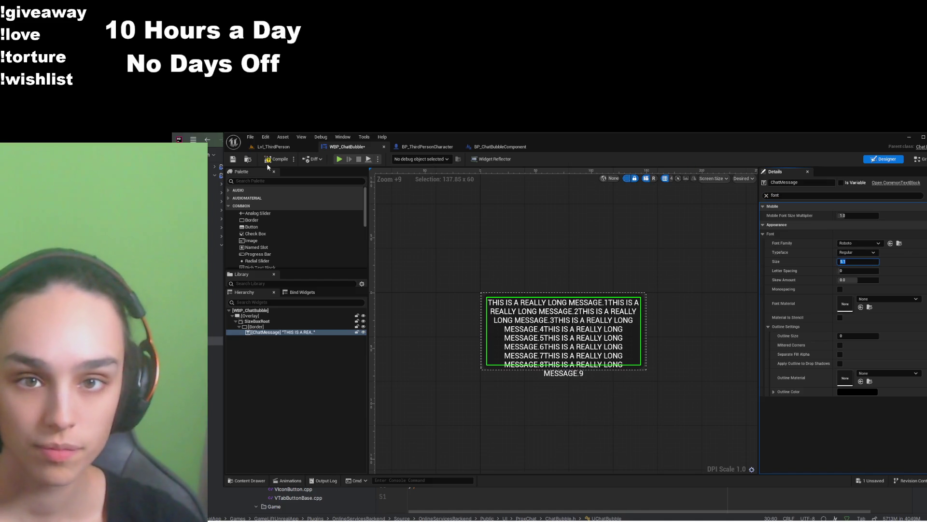
{"action": "left_click", "coordinate": [233, 159]}
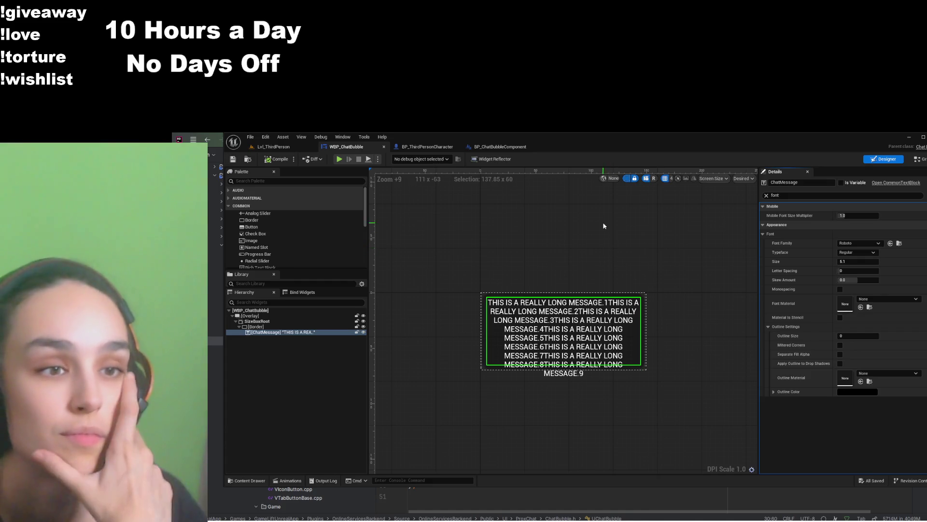
Lower the font size to 4.5, save, and return to the level
{"action": "left_click", "coordinate": [850, 261]}
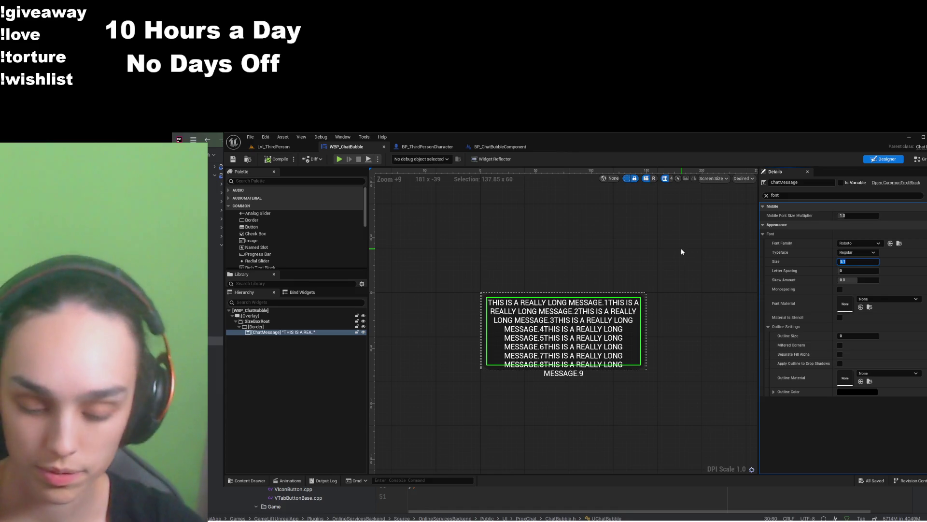
{"action": "type", "text": "4.5"}
{"action": "key", "text": "Return"}
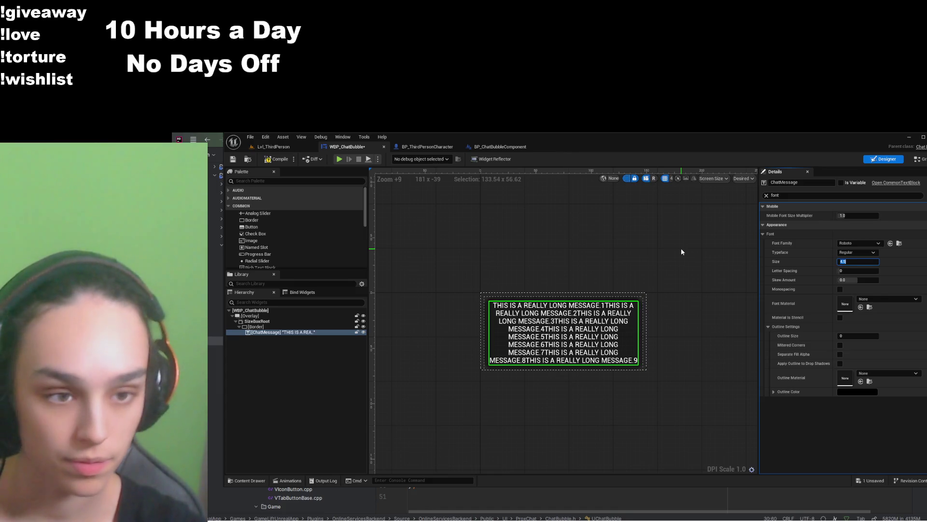
{"action": "key", "text": "ctrl+s"}
{"action": "key", "text": "ctrl+Tab"}
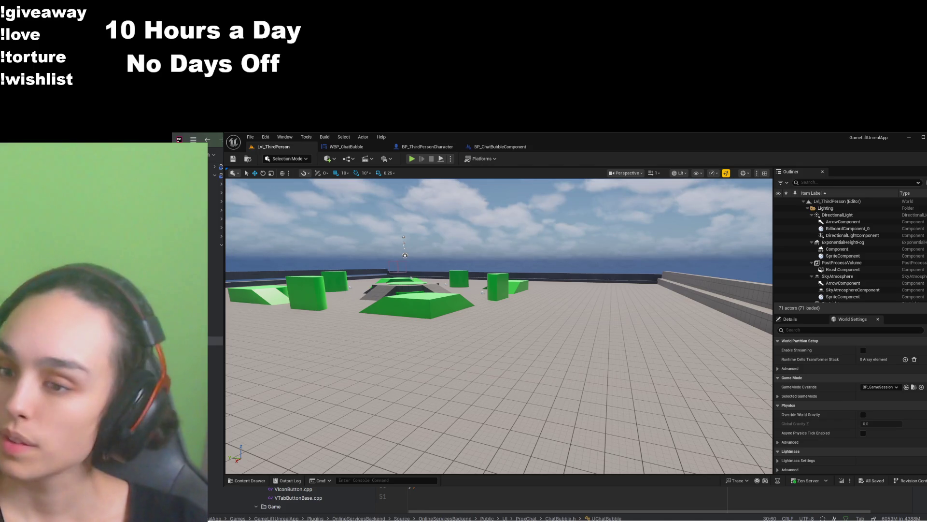
Switch to the Rider code editor to launch the game
{"action": "key", "text": "alt+Tab"}
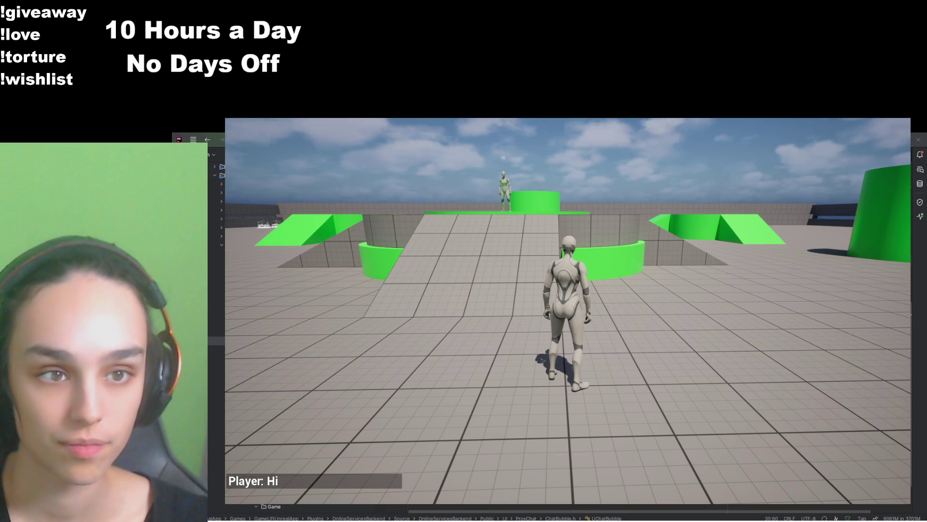
Run to the other character on the green platform, view the chat bubble, then quit the game
{"action": "key", "text": "w"}
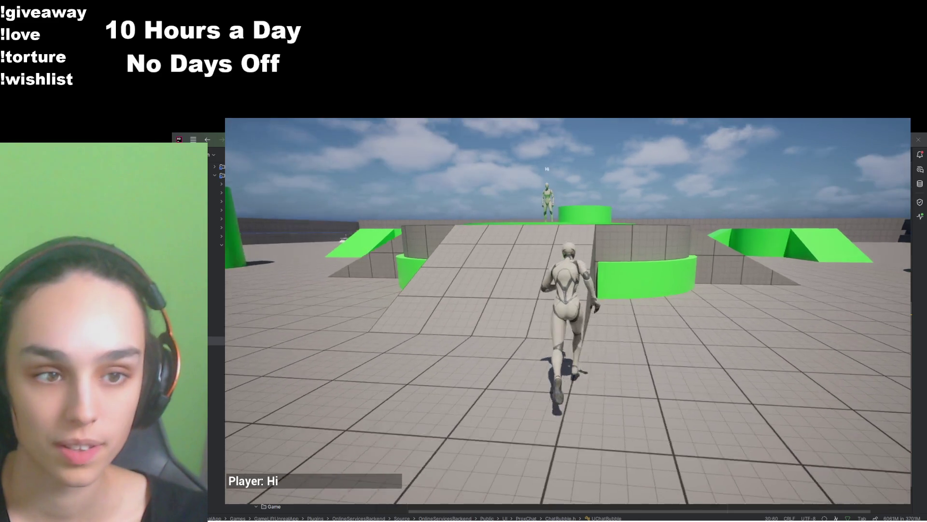
{"action": "key", "text": "w"}
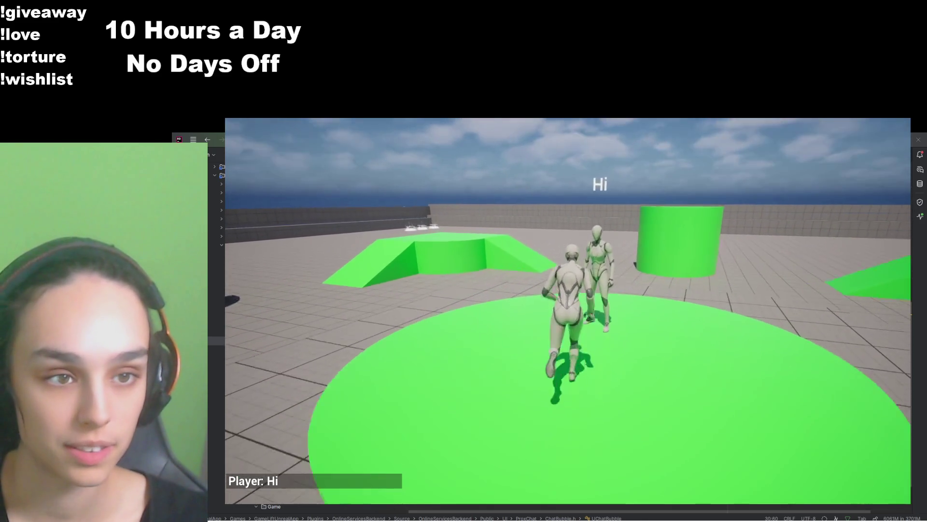
{"action": "key", "text": "w"}
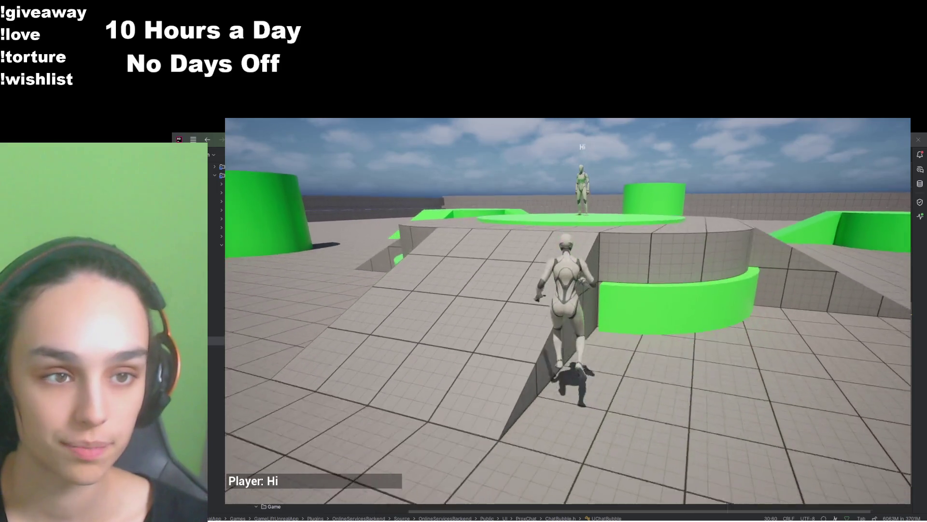
{"action": "key", "text": "w"}
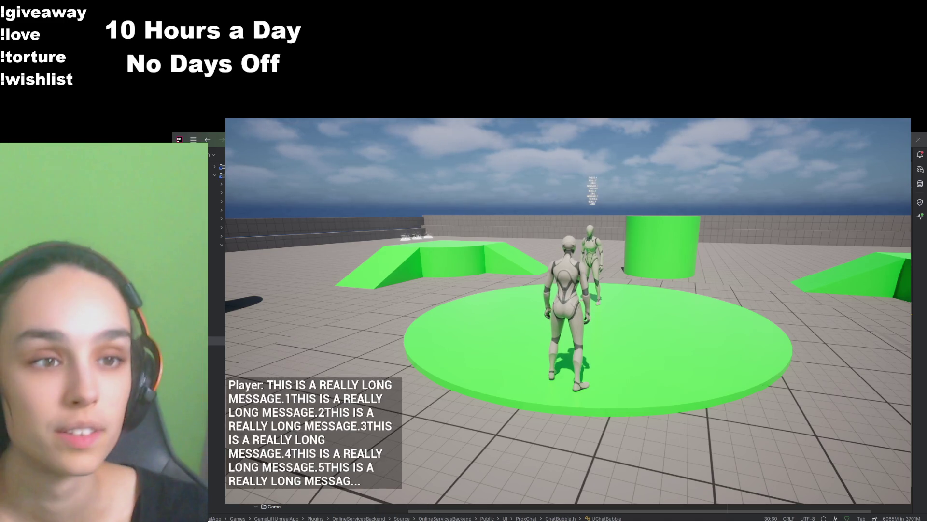
{"action": "key", "text": "w"}
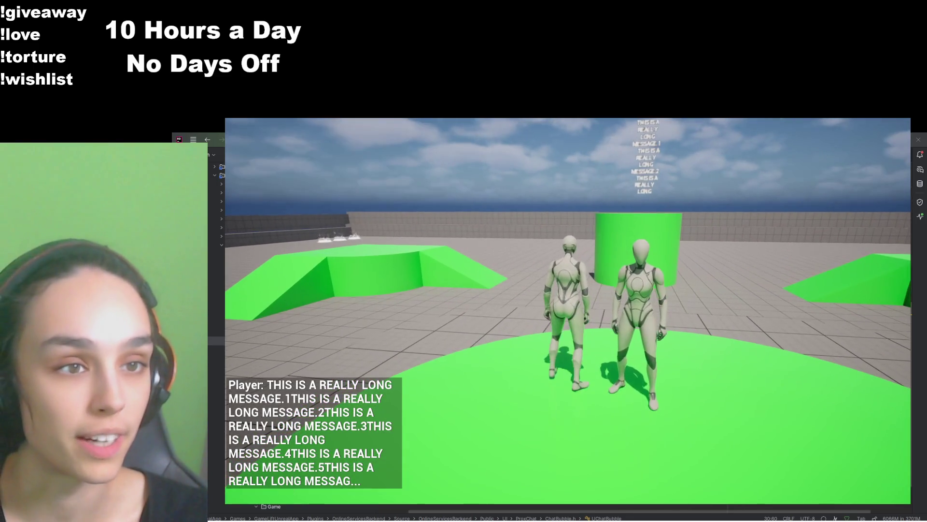
{"action": "key", "text": "s"}
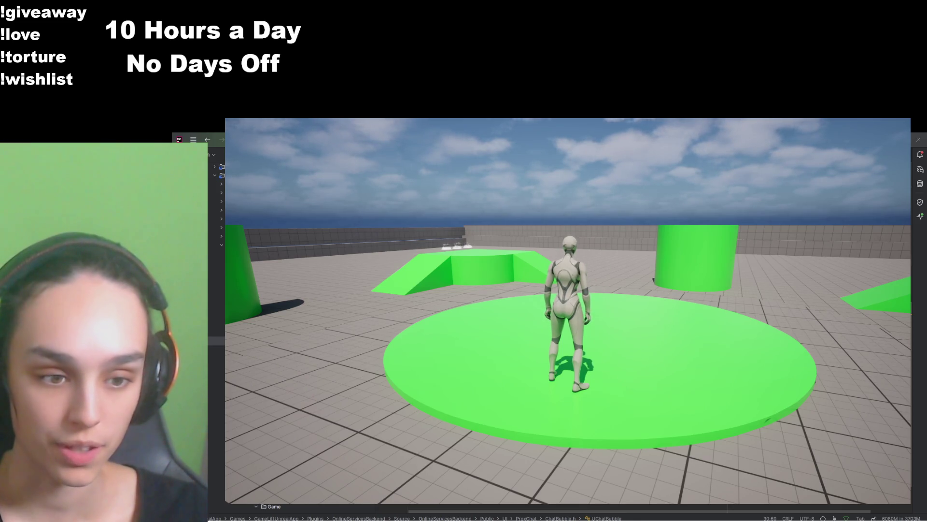
{"action": "key", "text": "Escape"}
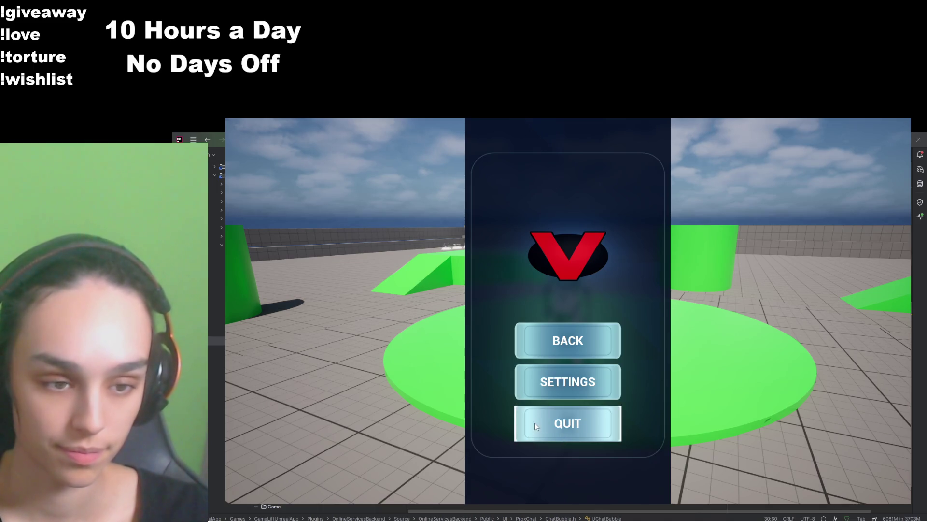
{"action": "left_click", "coordinate": [535, 422]}
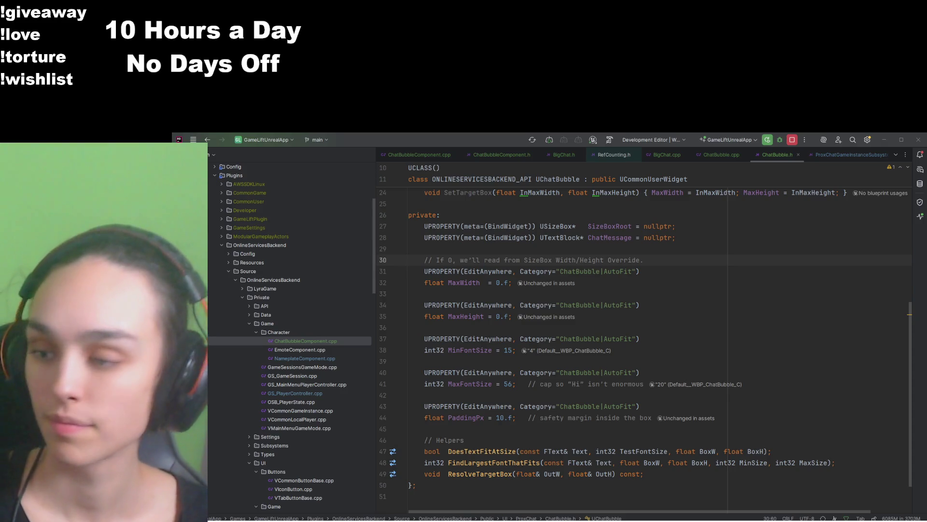
{"action": "key", "text": "alt+Tab"}
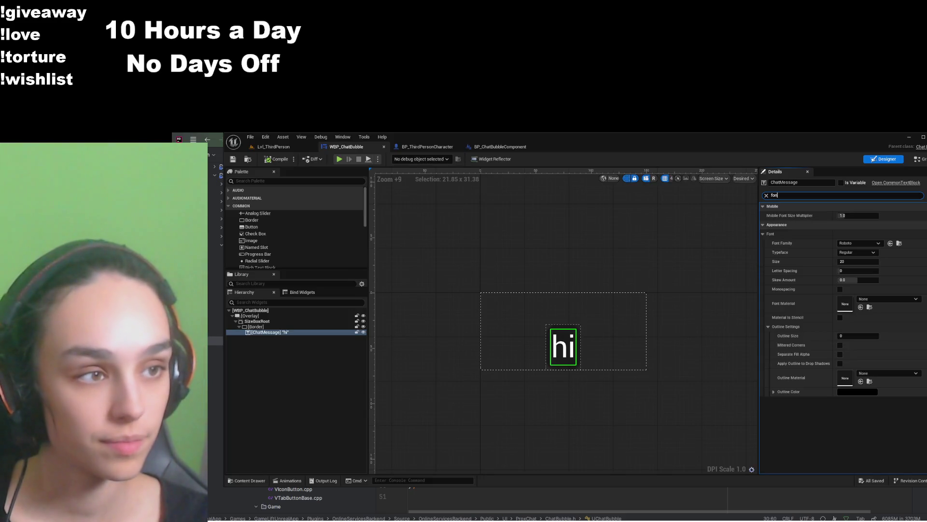
Paste the long sample message into ChatMessage's Text, replacing the Hi placeholder
{"action": "key", "text": "BackSpace"}
{"action": "key", "text": "BackSpace"}
{"action": "key", "text": "BackSpace"}
{"action": "type", "text": "text"}
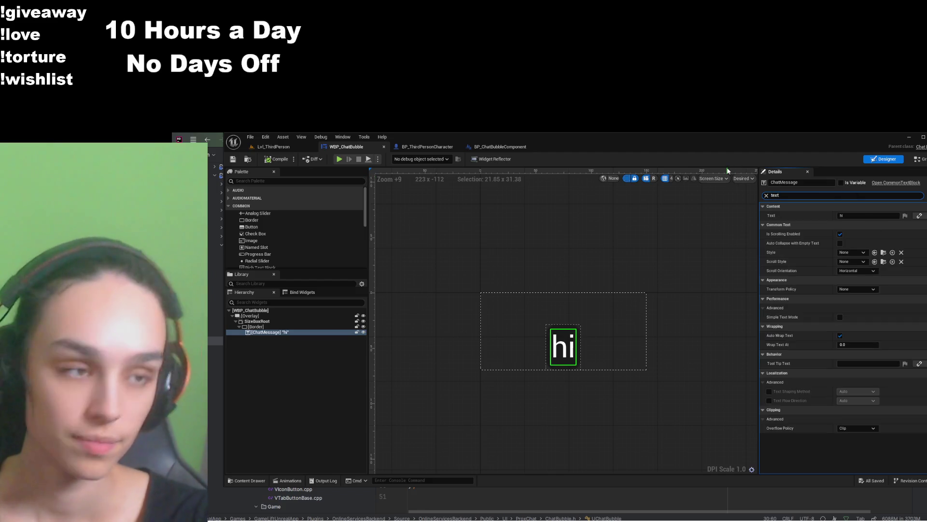
{"action": "left_click", "coordinate": [872, 215]}
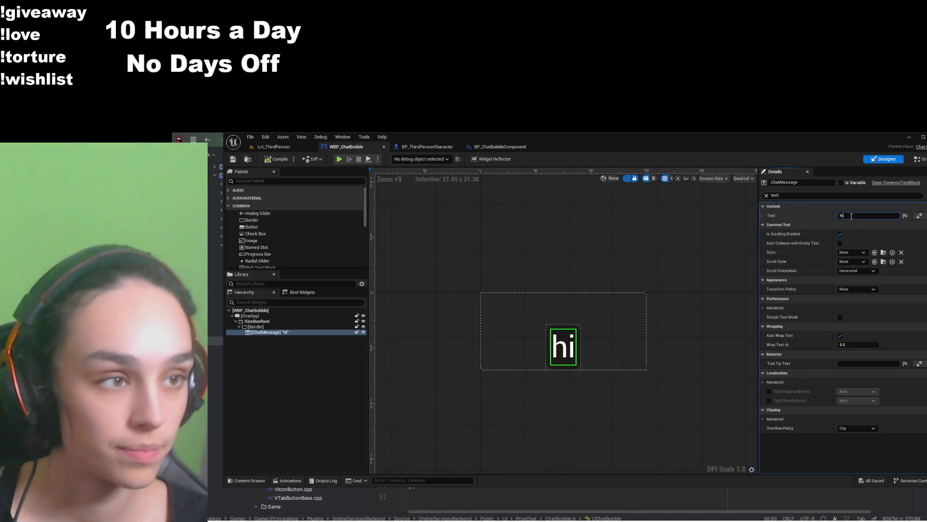
{"action": "type", "text": "THIS IS A REALLY LONG MESSAGE.1THIS IS A REALLY LONG MESSAGE.2THIS IS A REALLY LONG MESSAGE.3THIS IS A REALLY LONG MESSAGE.4THIS IS A REALLY LONG MESSAGE.5THIS IS A REALLY LONG MESSAGE.6THIS IS A REALLY LONG MESSAGE.7THIS IS A REALLY LONG MESSAGE.8THIS IS A REALLY LONG MESSAGE.9"}
{"action": "left_click", "coordinate": [726, 264]}
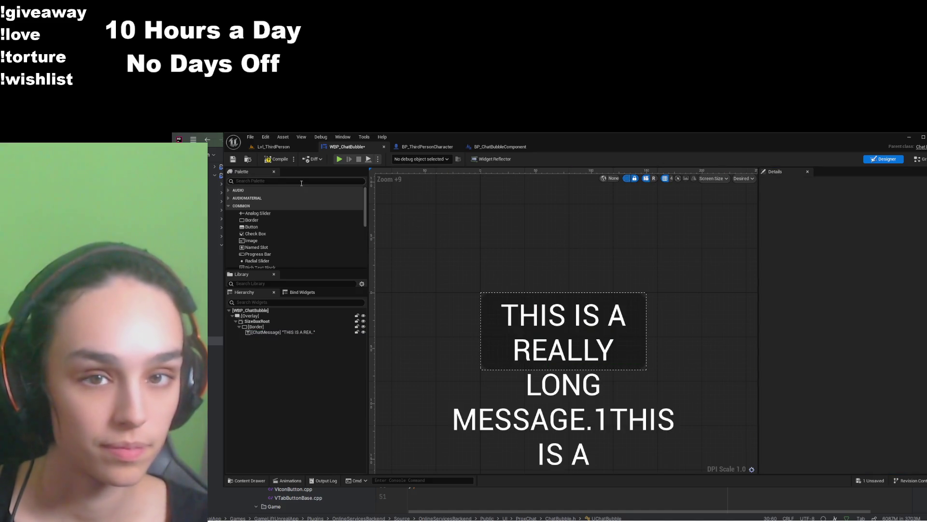
Set the ChatMessage font size to 4.5 and compile the widget
{"action": "left_click", "coordinate": [283, 331]}
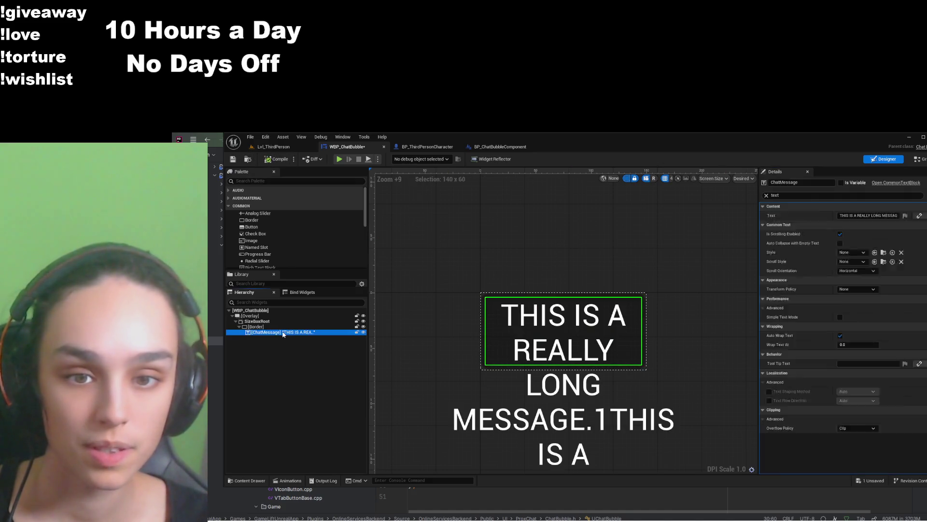
{"action": "double_click", "coordinate": [782, 195]}
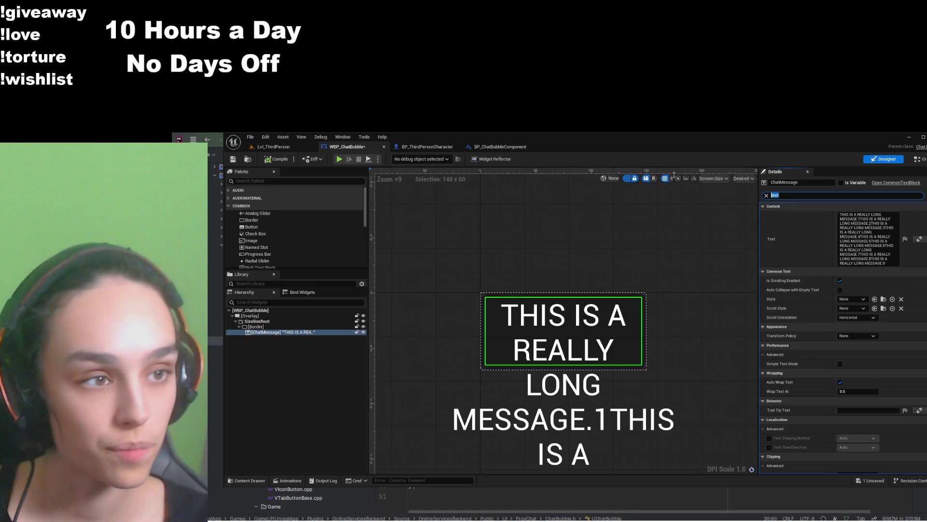
{"action": "type", "text": "fon"}
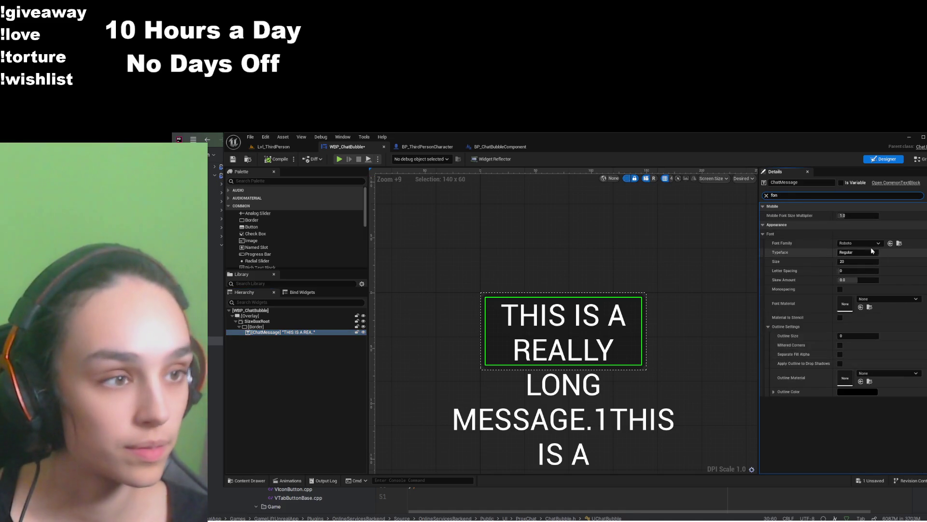
{"action": "left_click", "coordinate": [863, 262]}
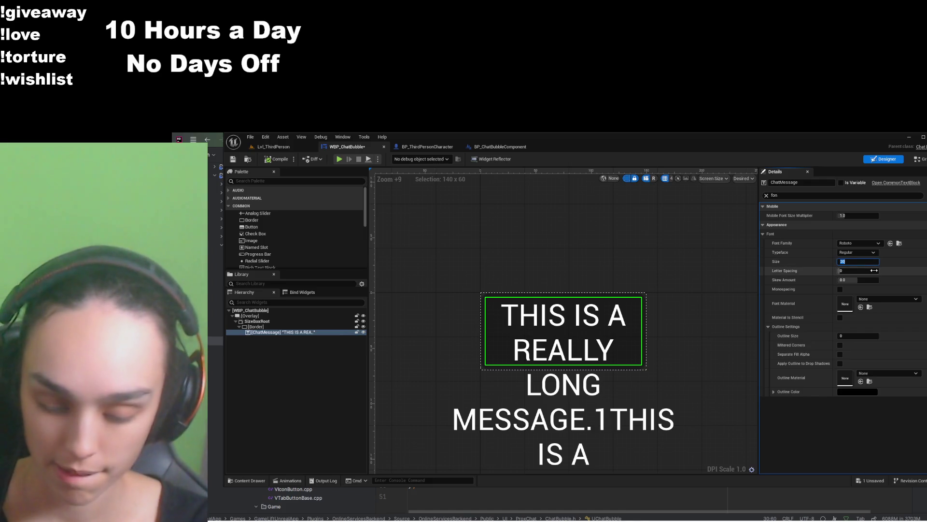
{"action": "type", "text": "45"}
{"action": "key", "text": "Return"}
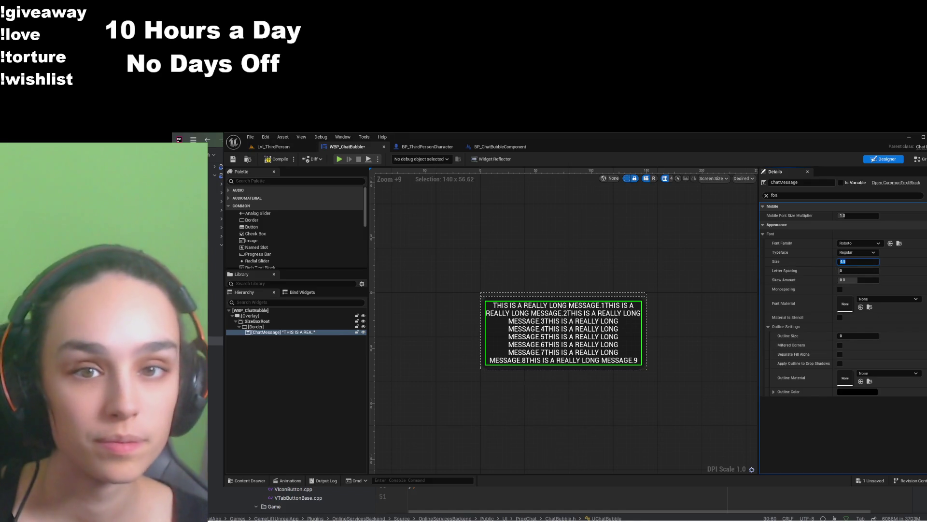
{"action": "left_click", "coordinate": [272, 160]}
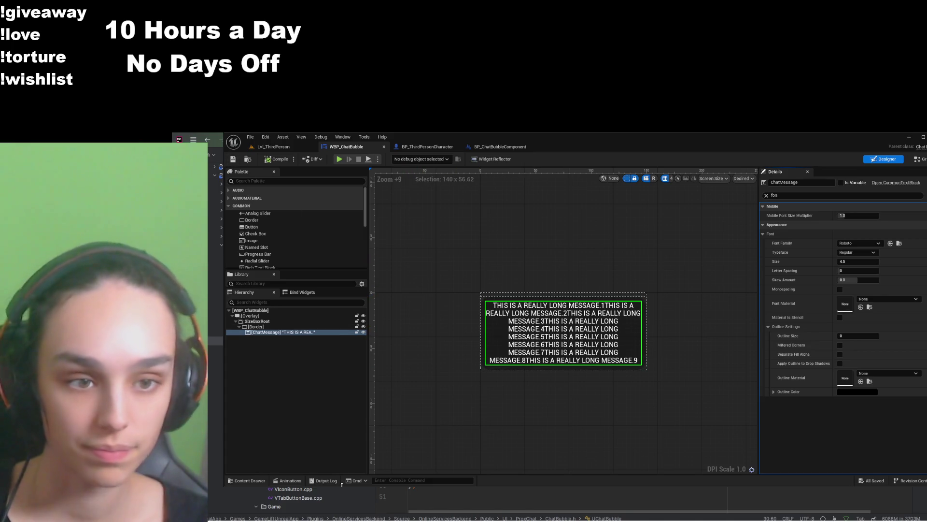
{"action": "left_click", "coordinate": [411, 146]}
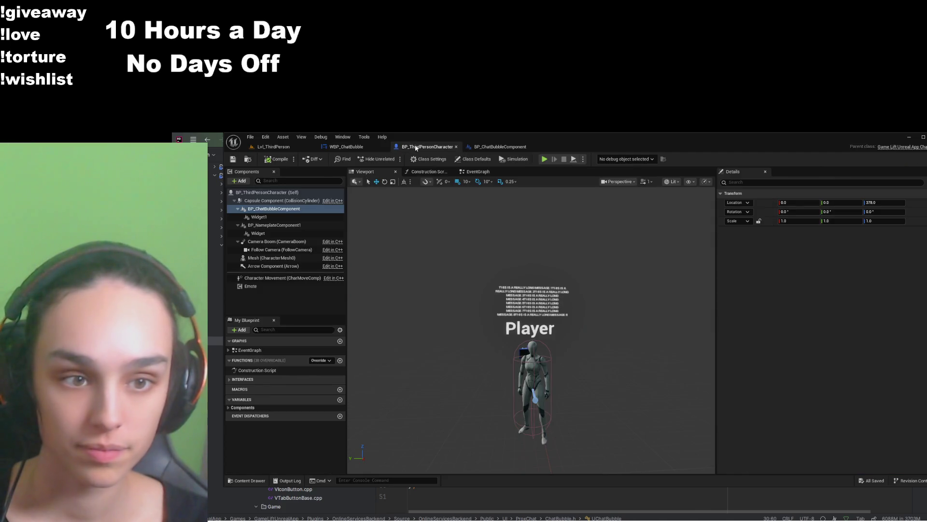
{"action": "left_click", "coordinate": [346, 146]}
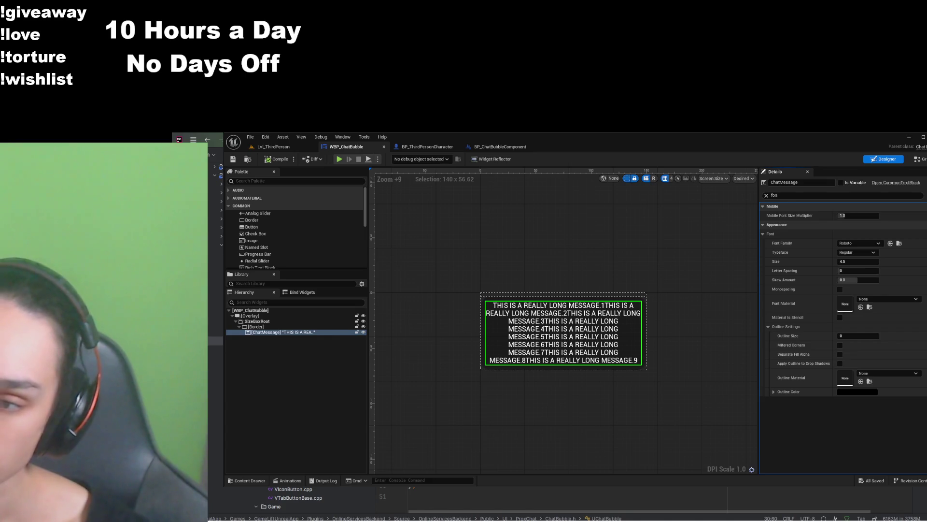
Enable Auto Wrap Text on the chat message
{"action": "key", "text": "ctrl+a"}
{"action": "type", "text": "auto"}
{"action": "left_click", "coordinate": [840, 271]}
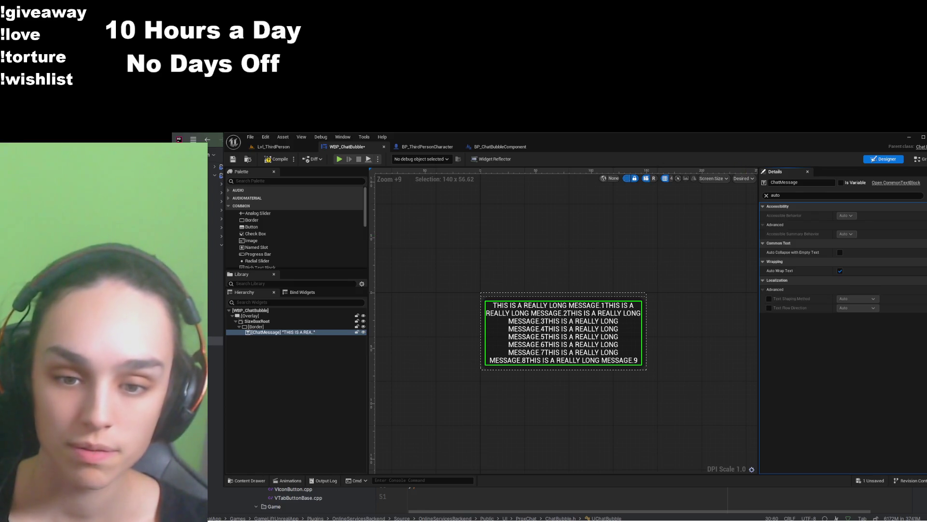
Replace the ChatBubble.h code with the updated header and bring up ChatBubble.cpp
{"action": "key", "text": "ctrl+a"}
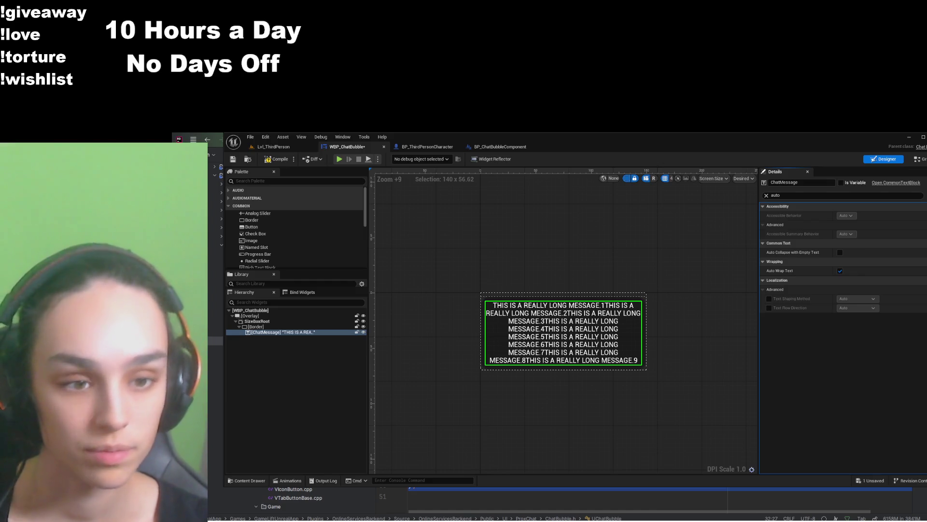
{"action": "key", "text": "ctrl+v"}
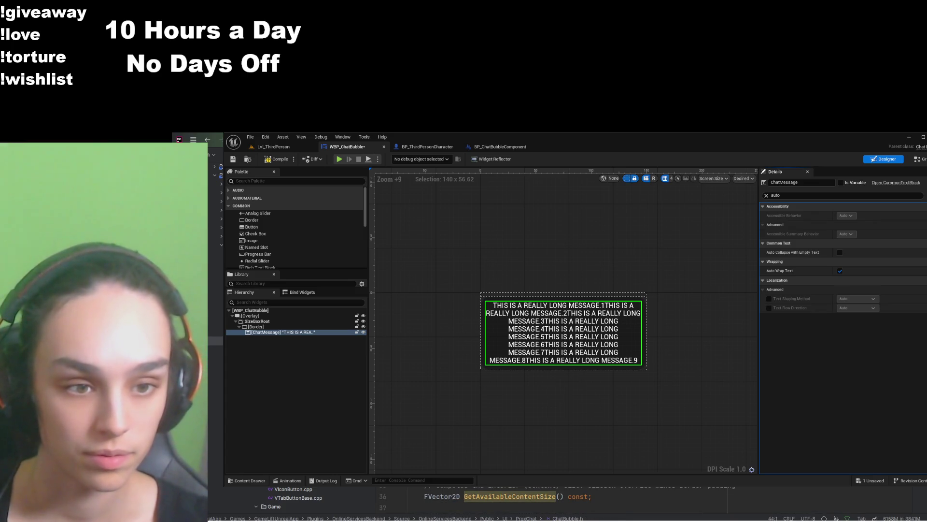
{"action": "scroll", "coordinate": [565, 500], "scroll_direction": "down", "scroll_amount": 3}
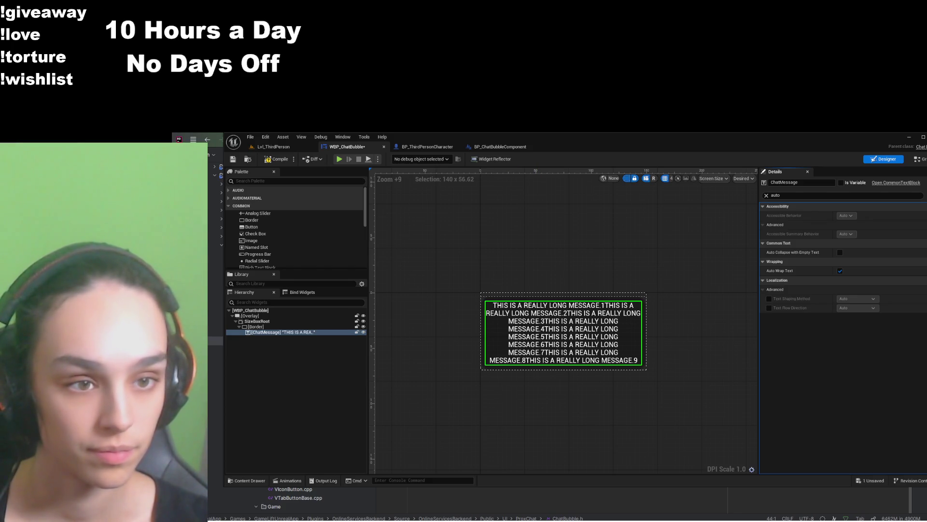
{"action": "key", "text": "ctrl+z"}
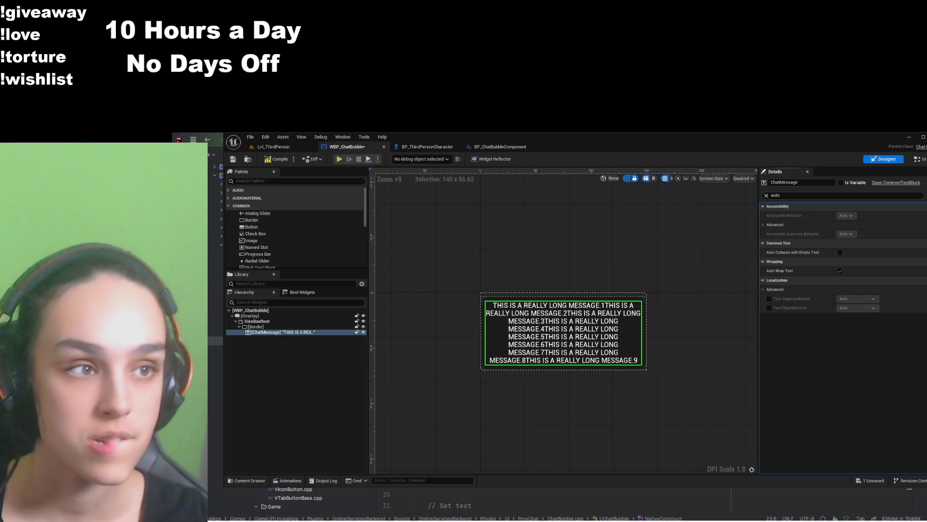
{"action": "key", "text": "alt+Tab"}
{"action": "scroll", "coordinate": [583, 394], "scroll_direction": "down", "scroll_amount": 10}
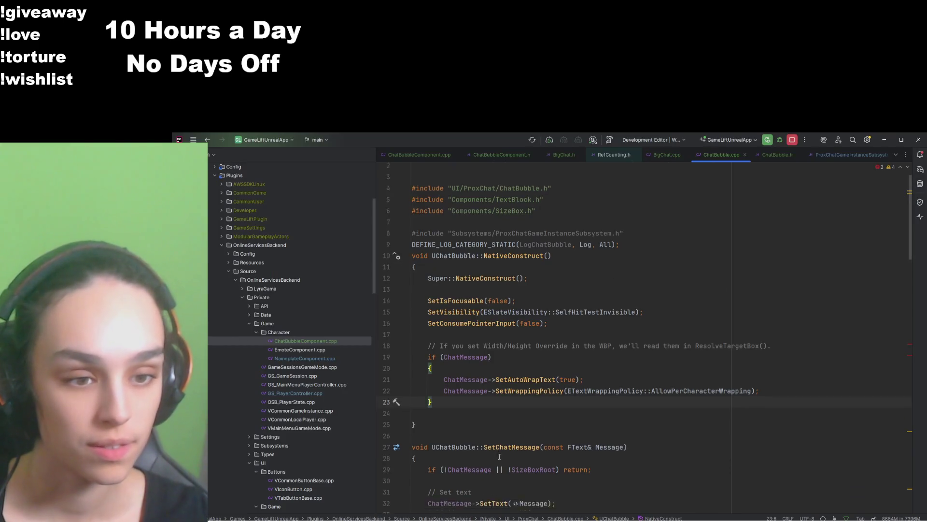
Navigate from SizeBoxRoot to the engine's SizeBox.h and select all its text
{"action": "scroll", "coordinate": [582, 393], "scroll_direction": "down", "scroll_amount": 5}
{"action": "left_click", "coordinate": [612, 303]}
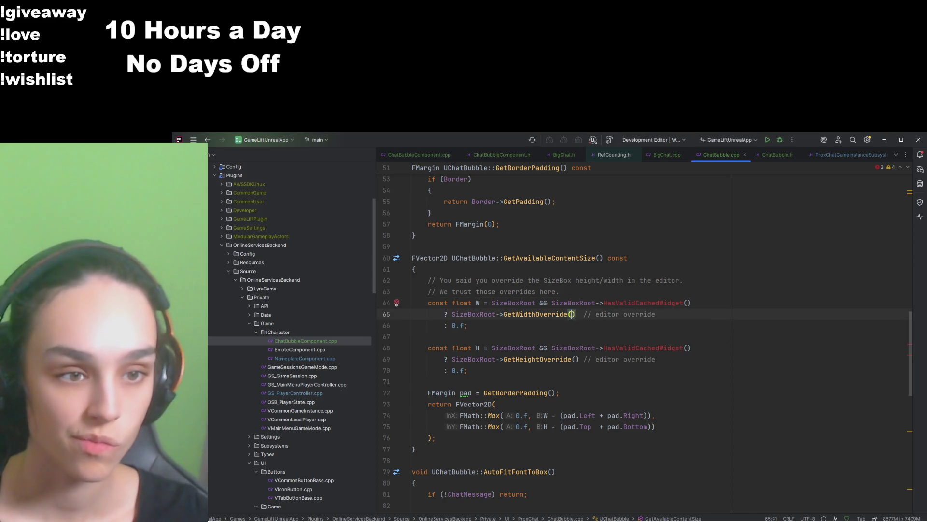
{"action": "left_click", "coordinate": [574, 303], "text": "ctrl"}
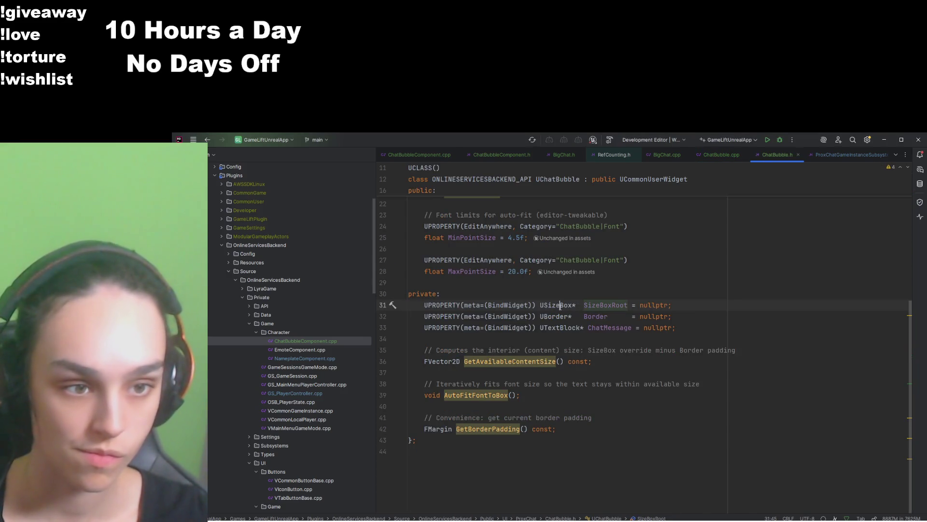
{"action": "left_click", "coordinate": [574, 305], "text": "ctrl"}
{"action": "key", "text": "ctrl+a"}
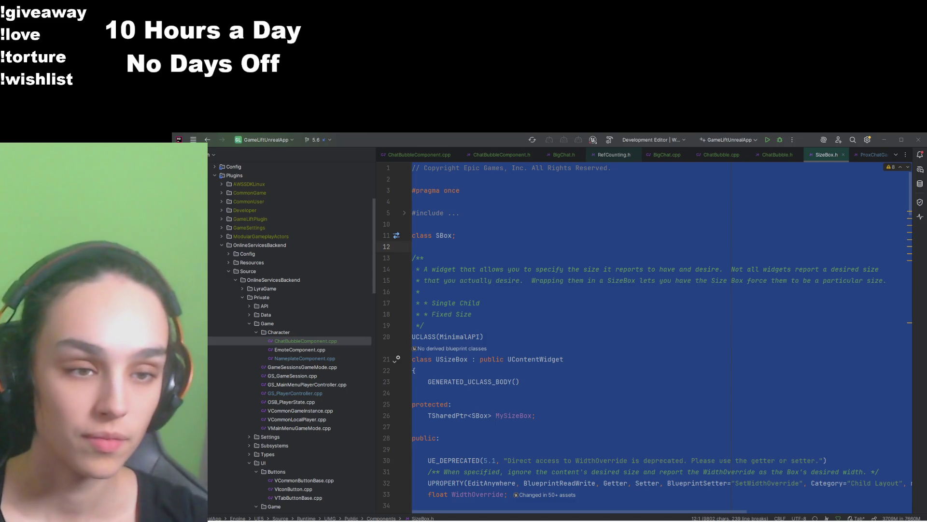
In ChatBubble.cpp, paste the new GetAvailableContentSize implementation over the old code
{"action": "left_click", "coordinate": [503, 313]}
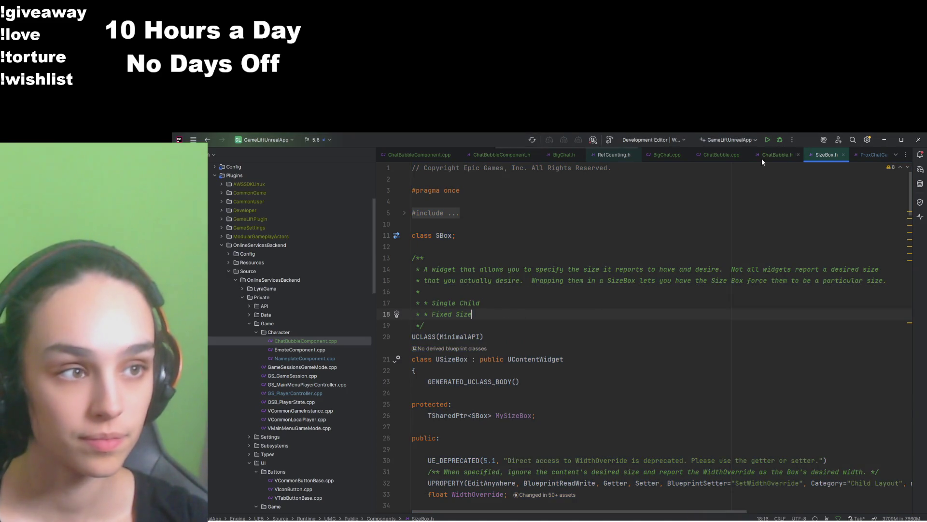
{"action": "left_click", "coordinate": [720, 153]}
{"action": "mouse_move", "coordinate": [412, 246]}
{"action": "left_mouse_down"}
{"action": "mouse_move", "coordinate": [435, 437]}
{"action": "mouse_move", "coordinate": [630, 450]}
{"action": "left_mouse_up"}
{"action": "key", "text": "ctrl+v"}
{"action": "scroll", "coordinate": [630, 430], "scroll_direction": "up", "scroll_amount": 5}
{"action": "scroll", "coordinate": [630, 430], "scroll_direction": "down", "scroll_amount": 6}
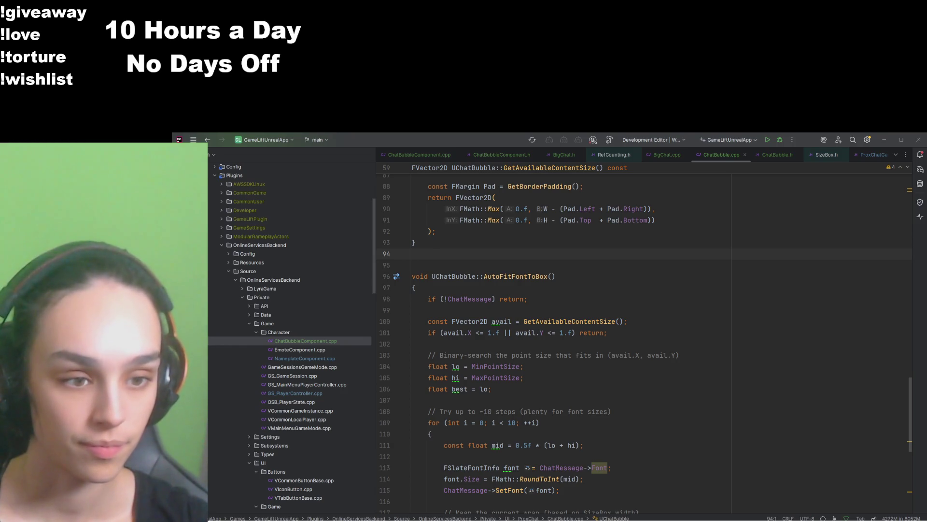
{"action": "scroll", "coordinate": [554, 351], "scroll_direction": "down", "scroll_amount": 6}
{"action": "scroll", "coordinate": [554, 351], "scroll_direction": "up", "scroll_amount": 20}
{"action": "scroll", "coordinate": [483, 379], "scroll_direction": "up", "scroll_amount": 1}
{"action": "mouse_move", "coordinate": [437, 474]}
{"action": "left_mouse_down"}
{"action": "mouse_move", "coordinate": [343, 253]}
{"action": "mouse_move", "coordinate": [343, 227]}
{"action": "left_mouse_up"}
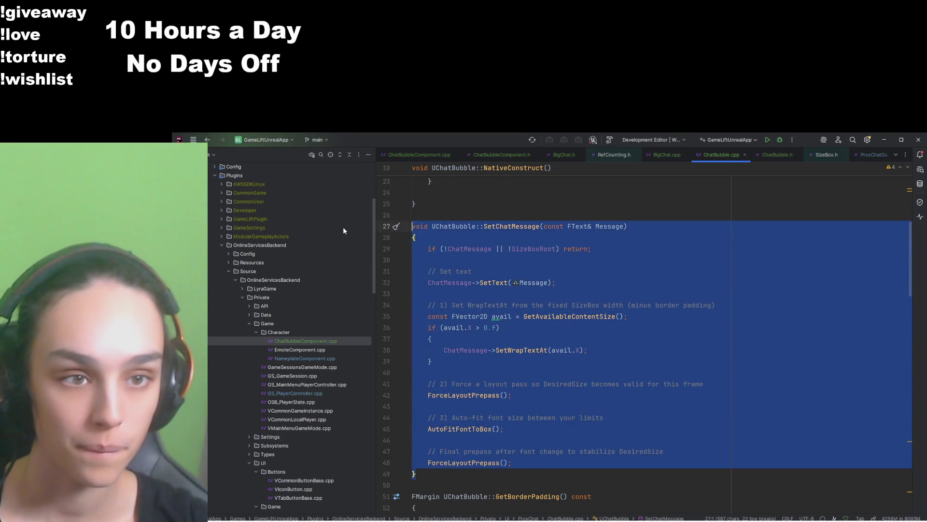
Paste the compact SetChatMessage with wrap width, layout prepasses and font auto-fit, then review it
{"action": "type", "text": "void UChatBubble::SetChatMessage(const FText& Message) {     if (!ChatMessage || !SizeBoxRoot) return;      ChatMessage->SetText(Message);      const FVector2D Avail = GetAvailableContentSize();     if (Avail.X > 0.f)         ChatMessage->SetWrapTextAt(Avail.X);      ForceLayoutPrepass();   // make DesiredSize valid     AutoFitFontToBox();     // your min/max font logic     ForceLayoutPrepass();   // stabilize after size change }"}
{"action": "key", "text": "alt+Tab"}
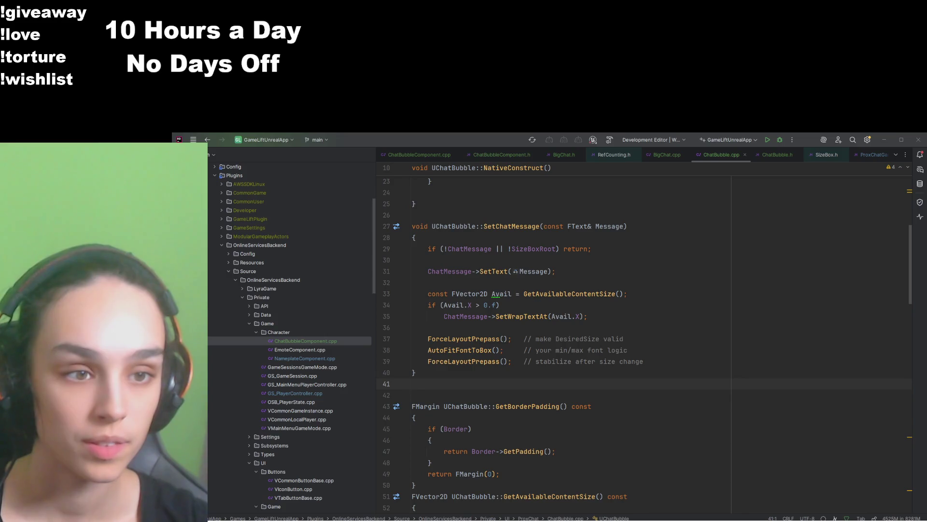
{"action": "key", "text": "alt+Tab"}
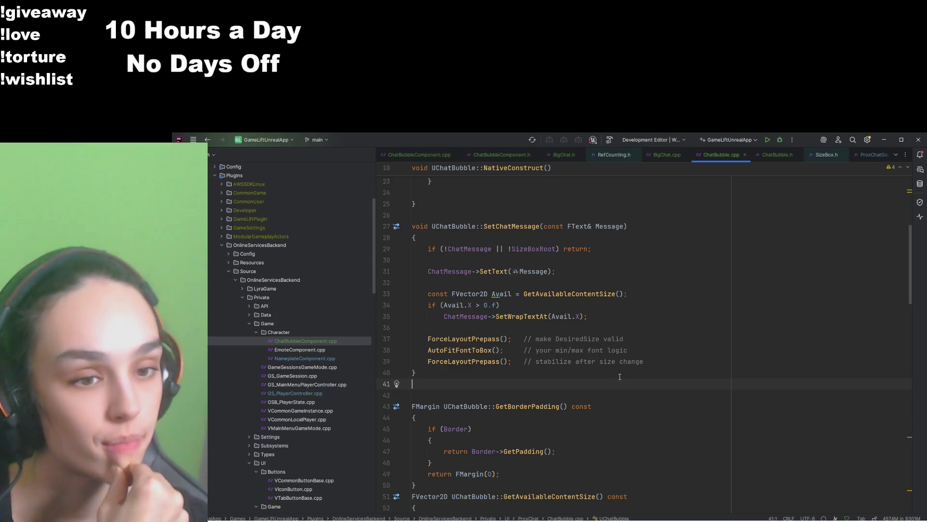
{"action": "scroll", "coordinate": [620, 376], "scroll_direction": "down", "scroll_amount": 10}
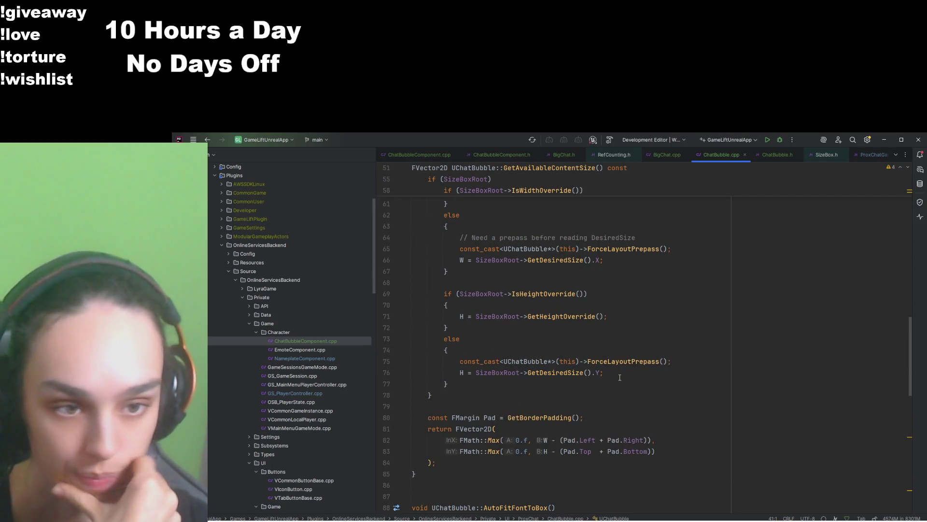
{"action": "scroll", "coordinate": [620, 377], "scroll_direction": "down", "scroll_amount": 7}
{"action": "scroll", "coordinate": [620, 377], "scroll_direction": "up", "scroll_amount": 7}
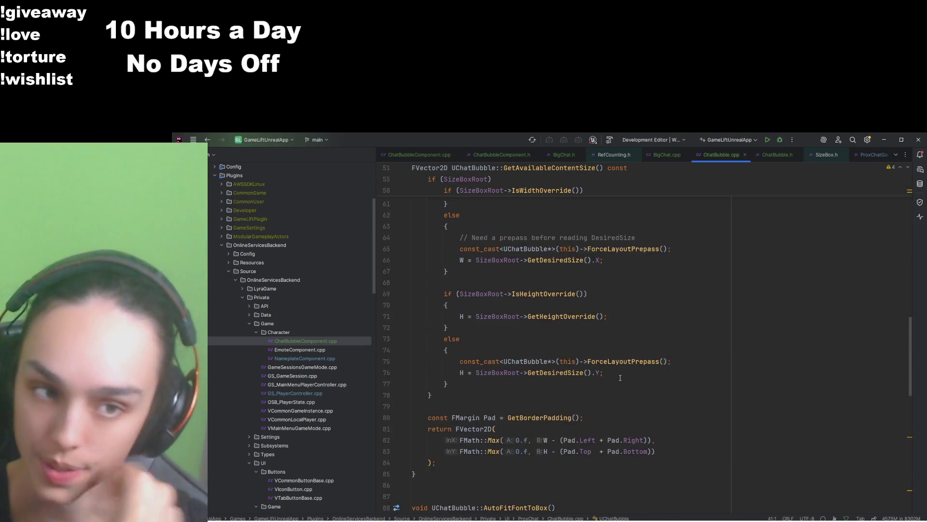
{"action": "scroll", "coordinate": [620, 377], "scroll_direction": "up", "scroll_amount": 6}
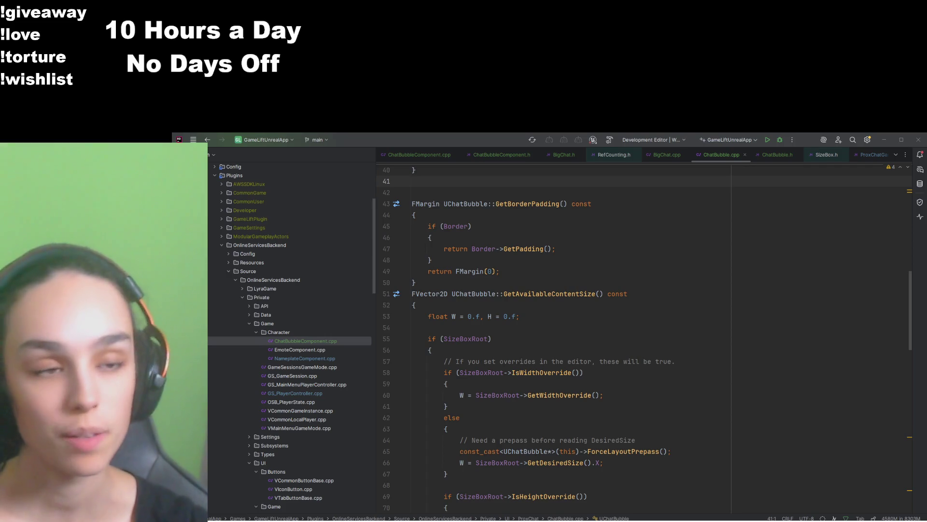
Start a project build and return to HandleMessage in ChatBubbleComponent.cpp
{"action": "left_click", "coordinate": [797, 215]}
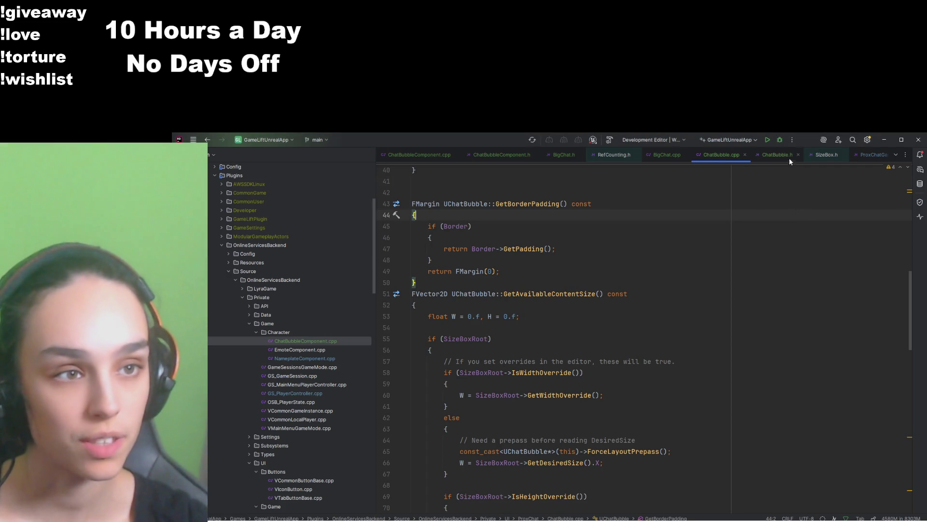
{"action": "left_click", "coordinate": [767, 140]}
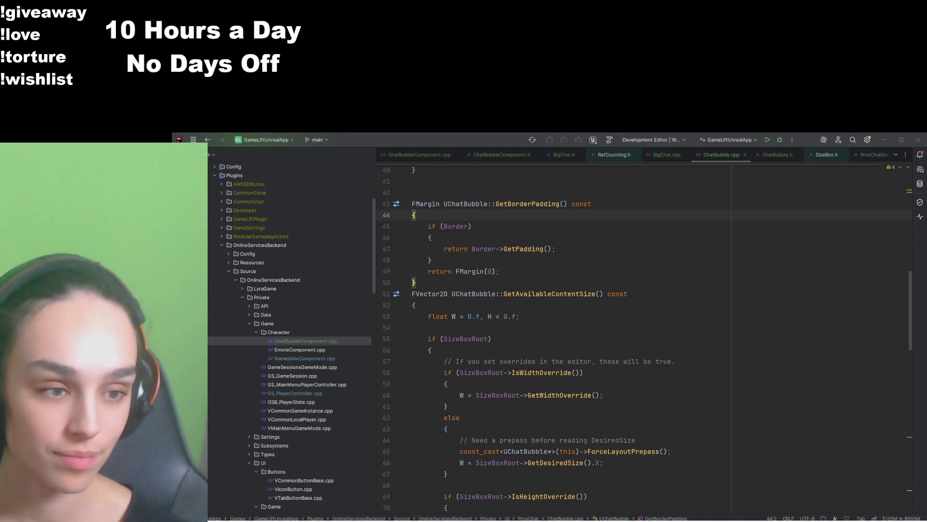
{"action": "key", "text": "ctrl+Tab"}
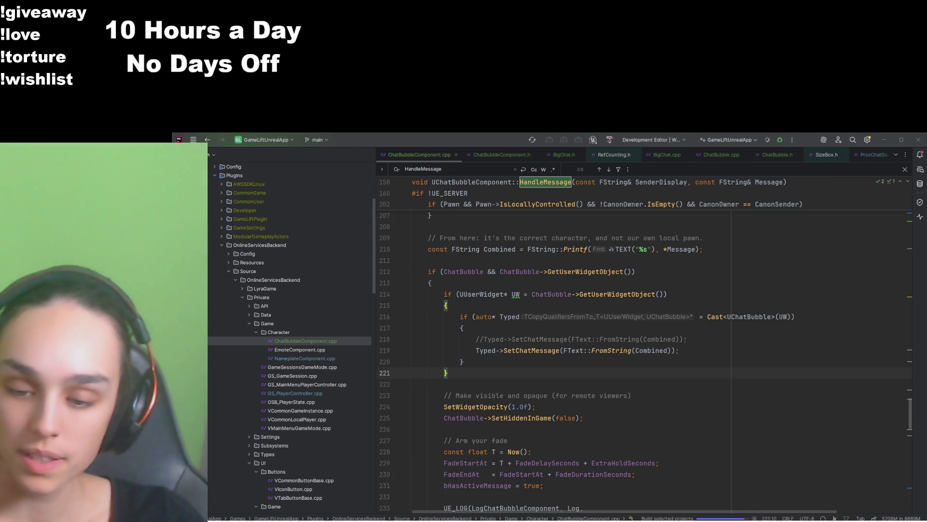
{"action": "key", "text": "ctrl+F9"}
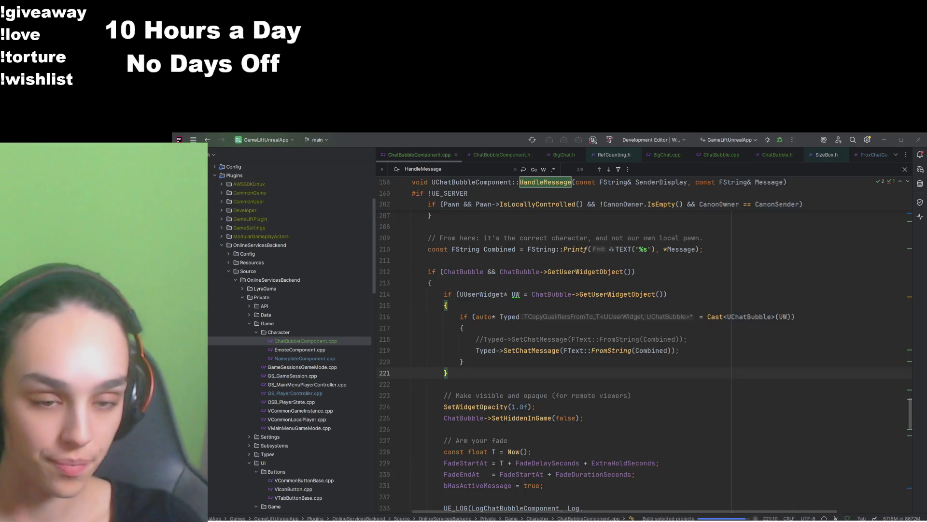